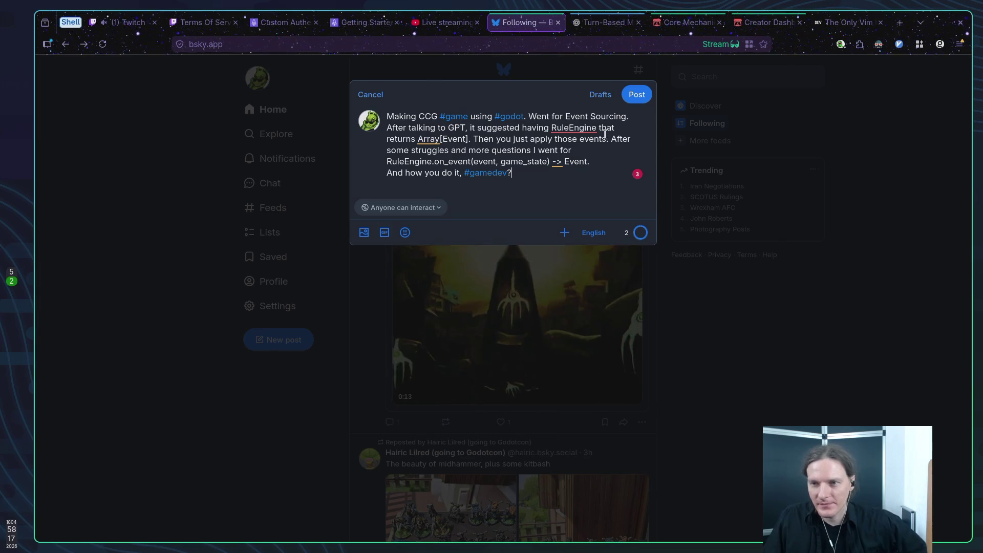
Publish the Bluesky post on event-sourcing a CCG in Godot, then open the chat's display-testing video link.
click(638, 94)
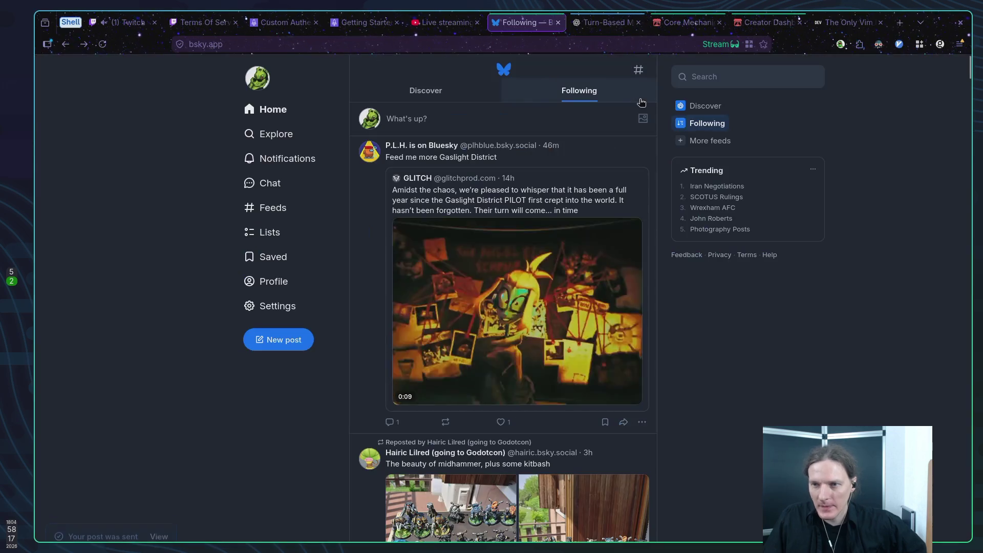
click(128, 23)
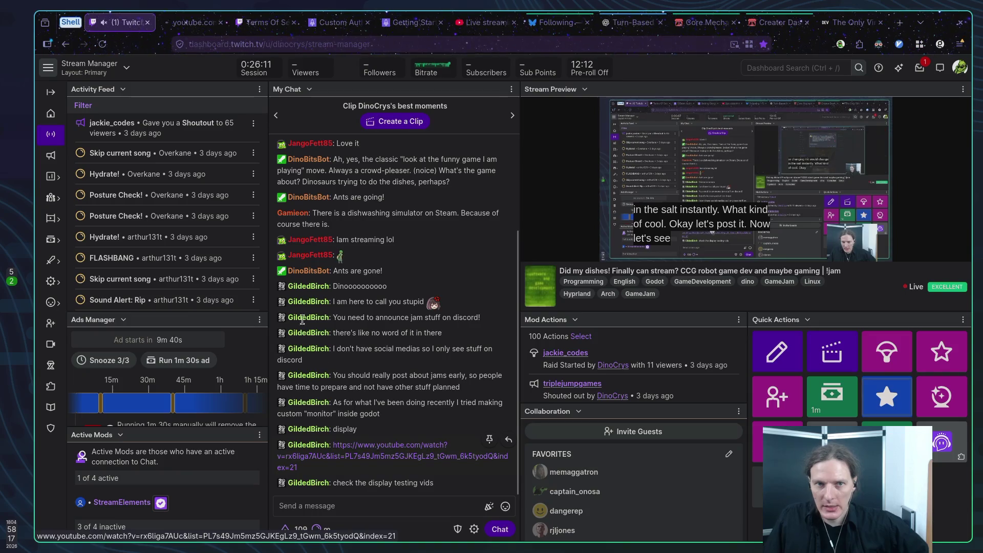
click(379, 446)
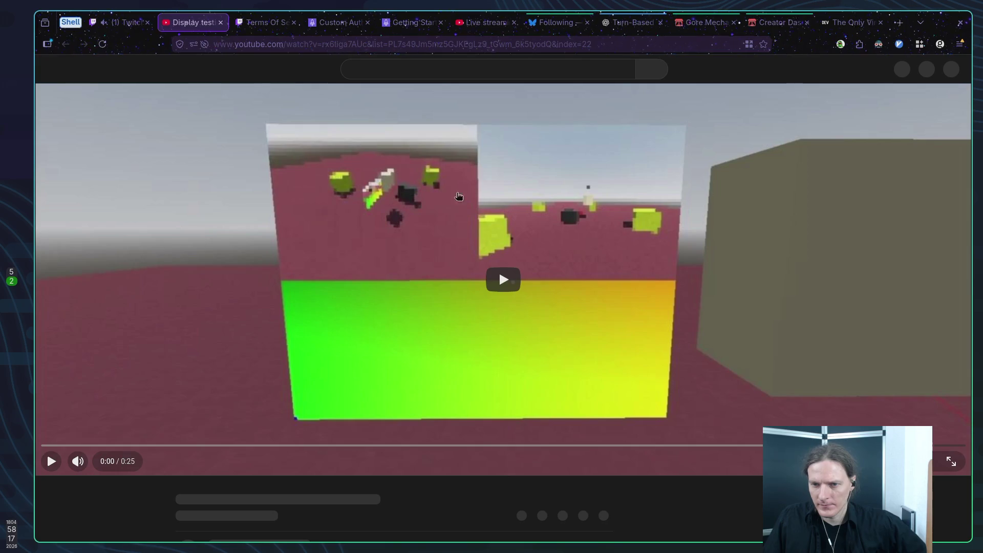
Play the Godot display-testing video, like it, set channel notifications to All, and switch to theater mode.
click(503, 280)
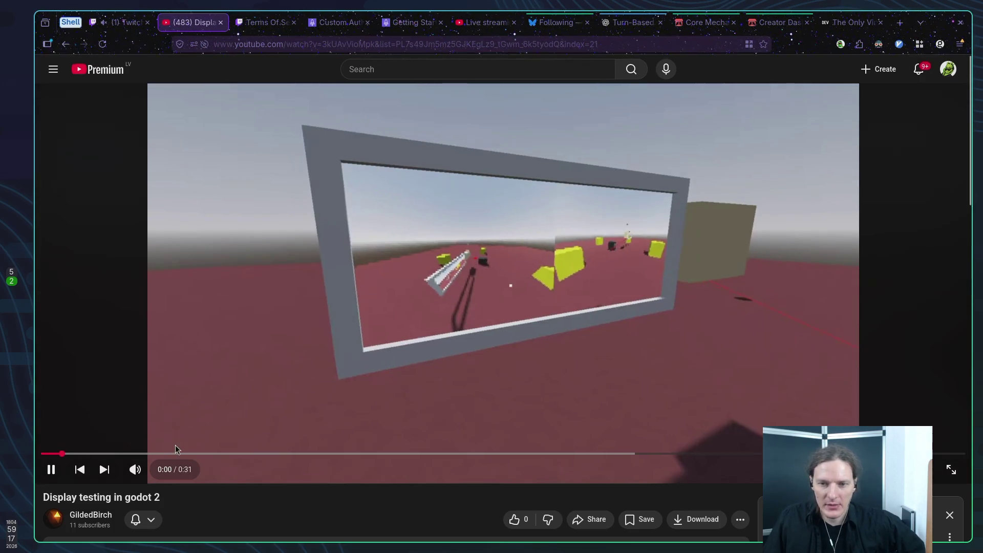
click(515, 520)
scroll(216, 499, down, 2)
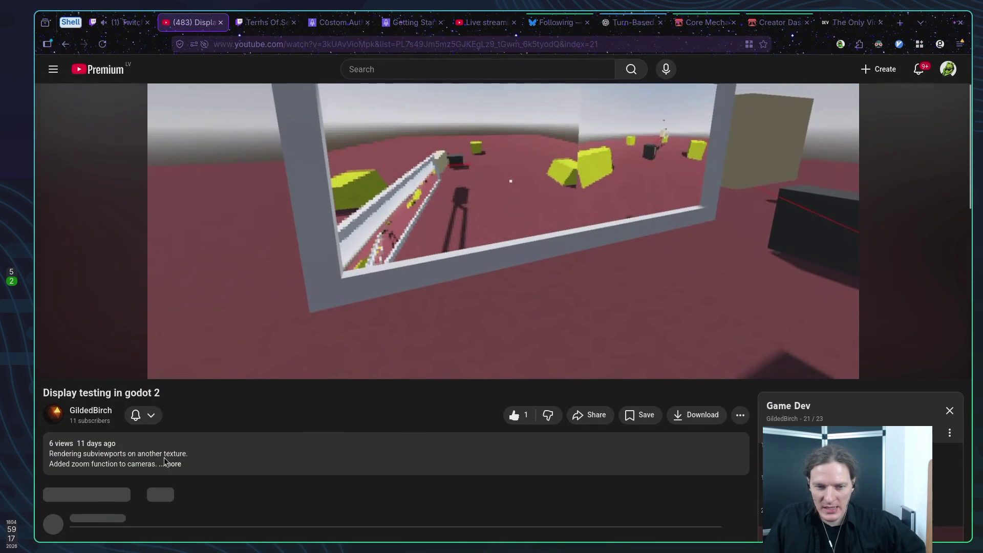
click(143, 415)
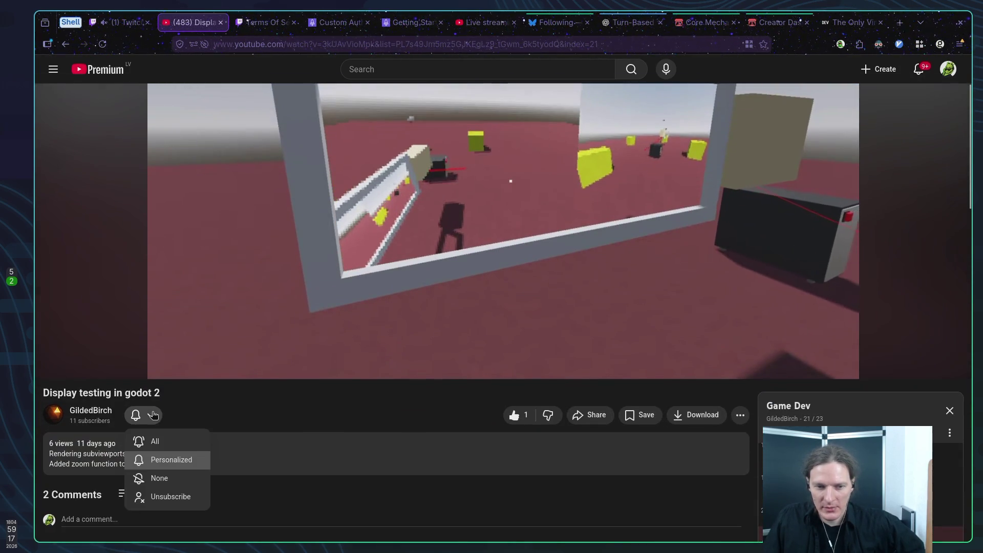
click(258, 420)
click(155, 417)
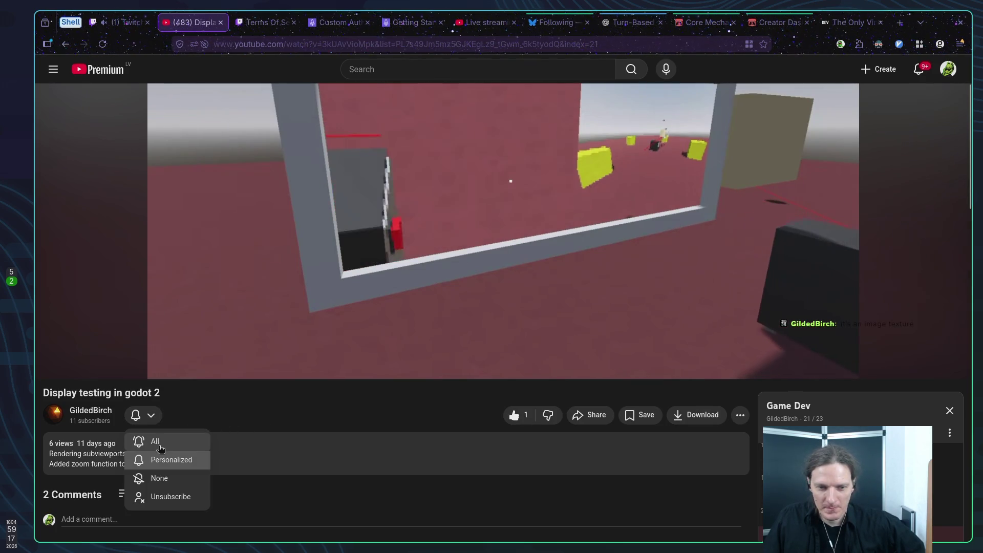
click(155, 442)
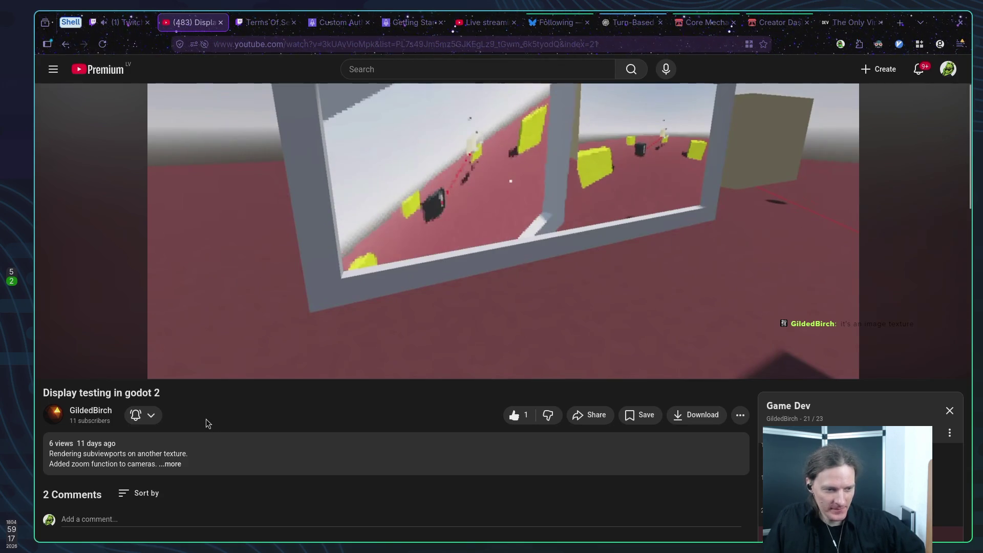
key(t)
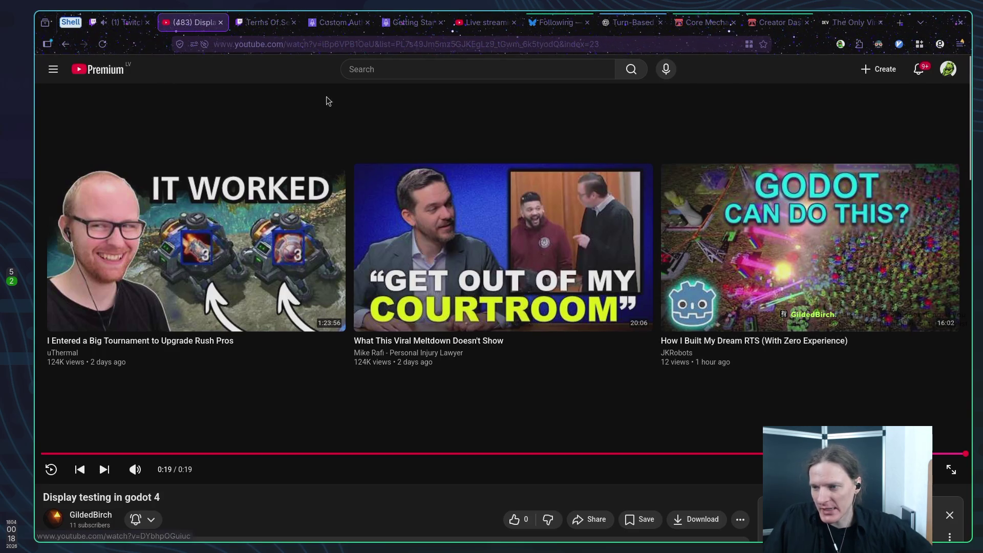
Close the finished YouTube tab and reopen the chat's display-testing video in a new tab.
middle_click(200, 23)
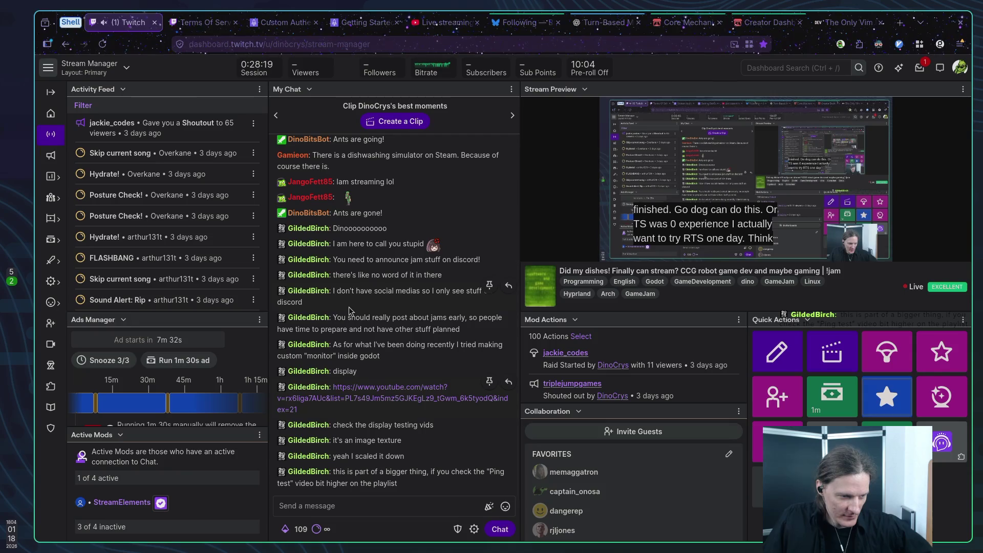
middle_click(372, 389)
click(186, 21)
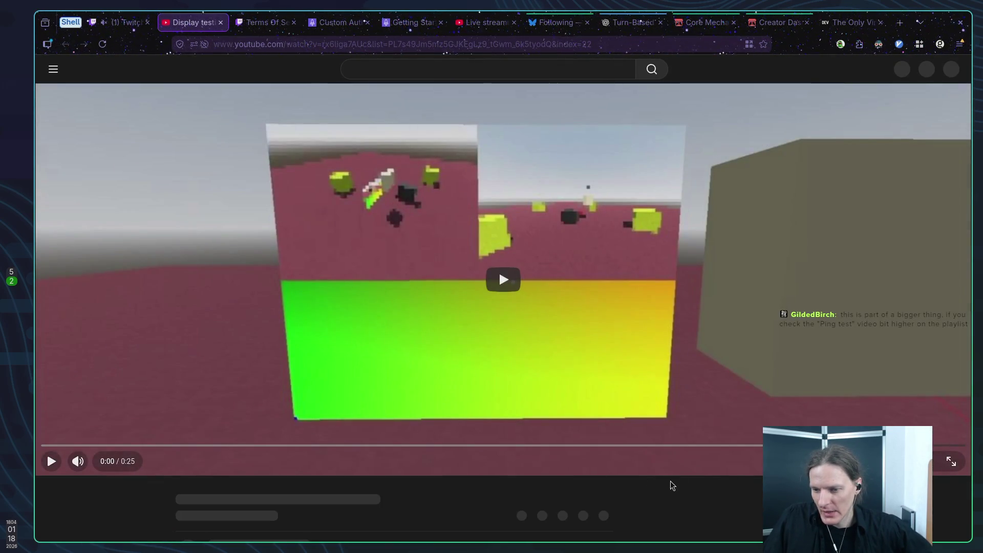
Watch the earlier Gun testing video from the Game Dev playlist, close it, and open a terminal on workspace 1.
scroll(733, 485, down, 3)
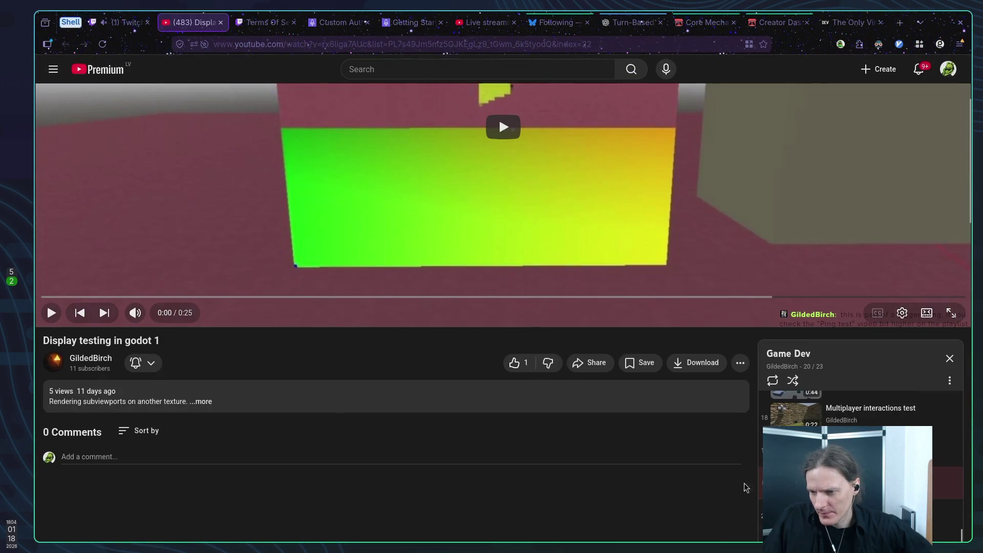
scroll(846, 494, up, 3)
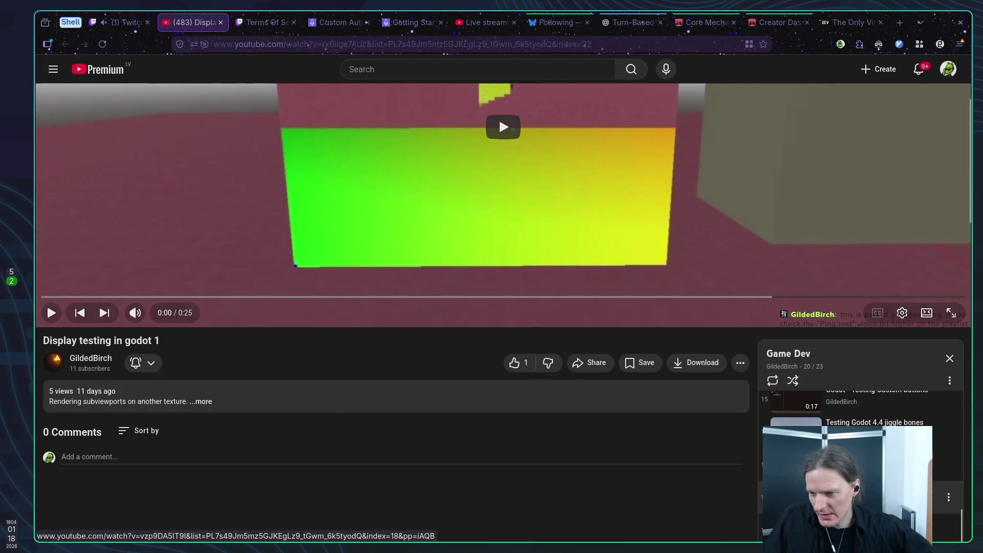
click(871, 498)
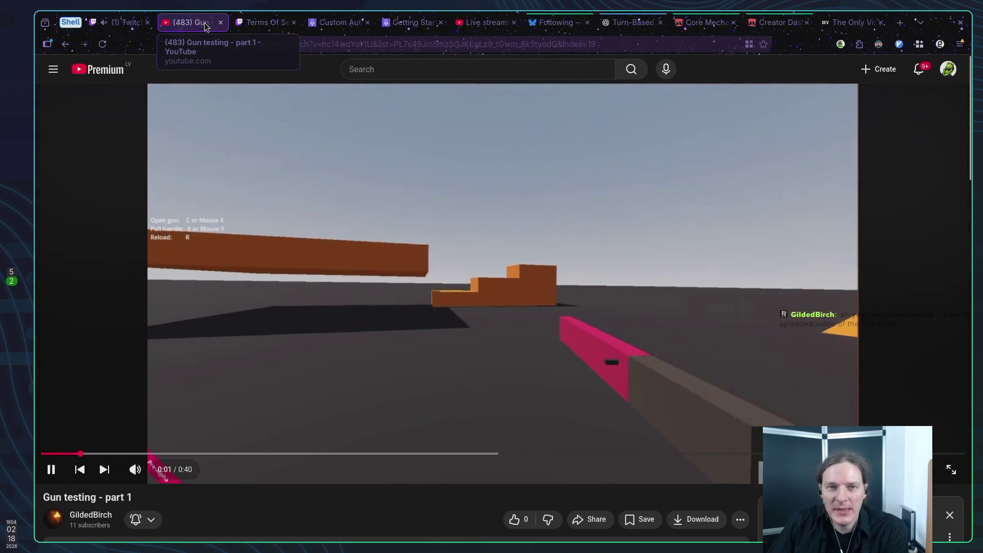
middle_click(194, 20)
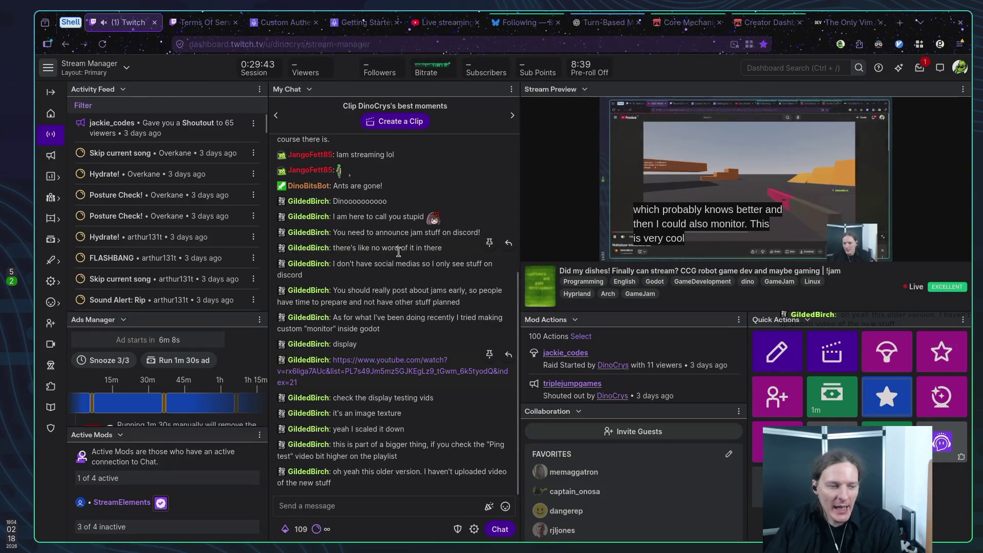
key(super+1)
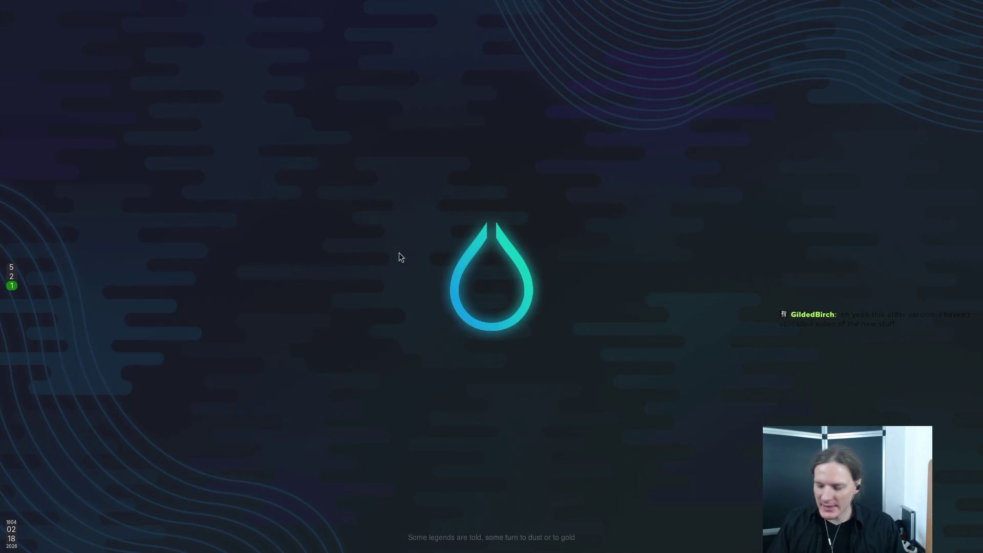
key(super+Return)
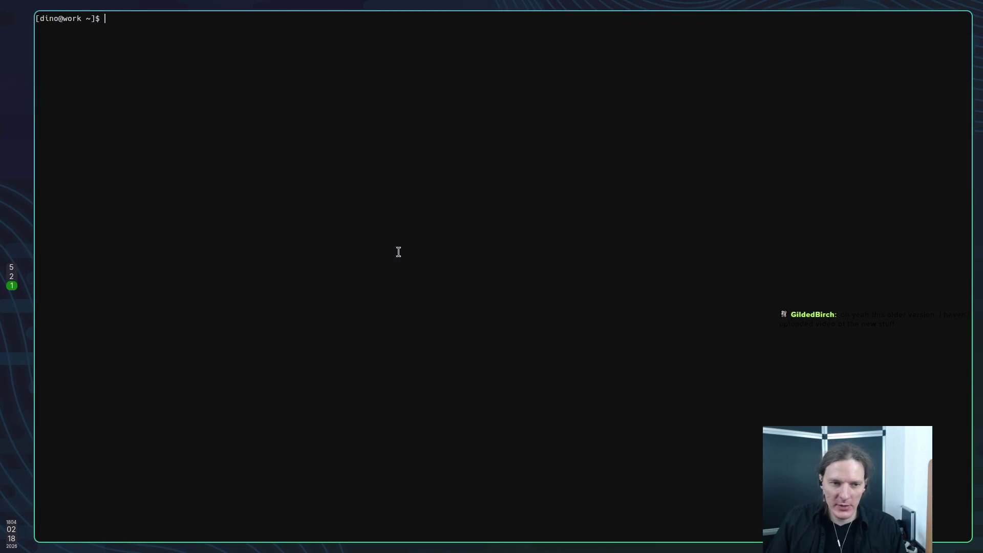
text(nvim)
Launch Neovim on the project and toggle the file tree, returning focus to local_match.gd.
key(Return)
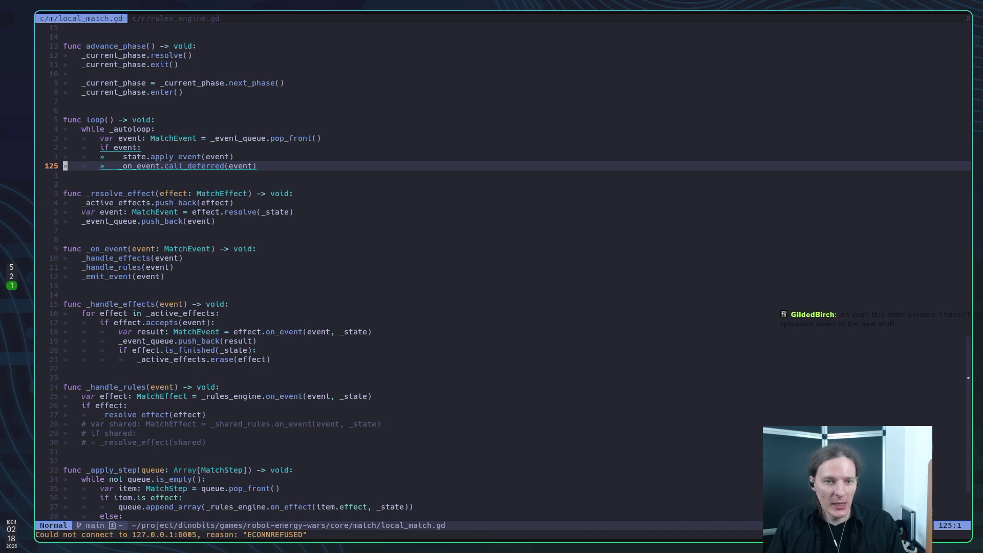
key(space)
key(e)
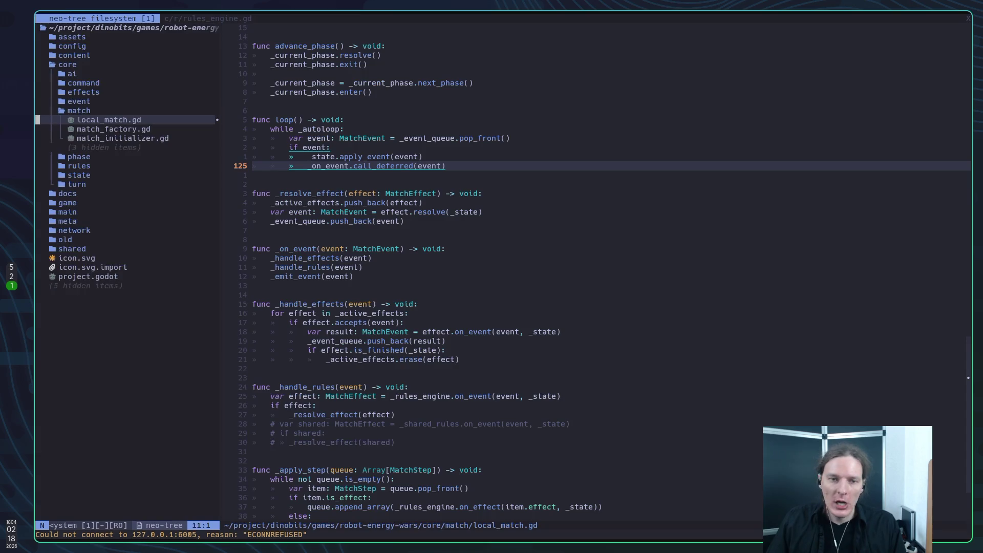
key(k)
key(k)
key(k)
key(j)
key(j)
key(j)
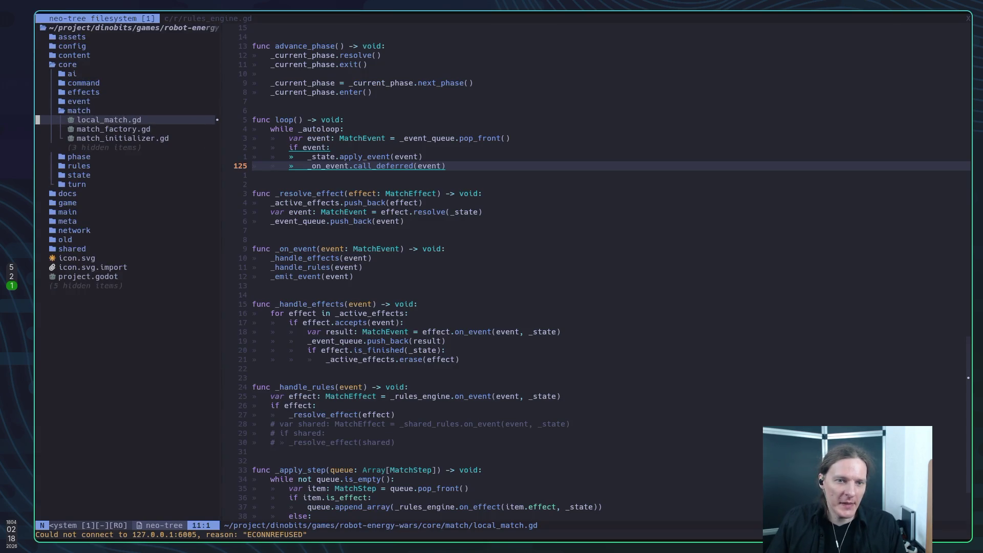
key(ctrl+l)
Undo the accidental letter change to MatchSession on the extends line and remove stray typed text.
key(g)
key(g)
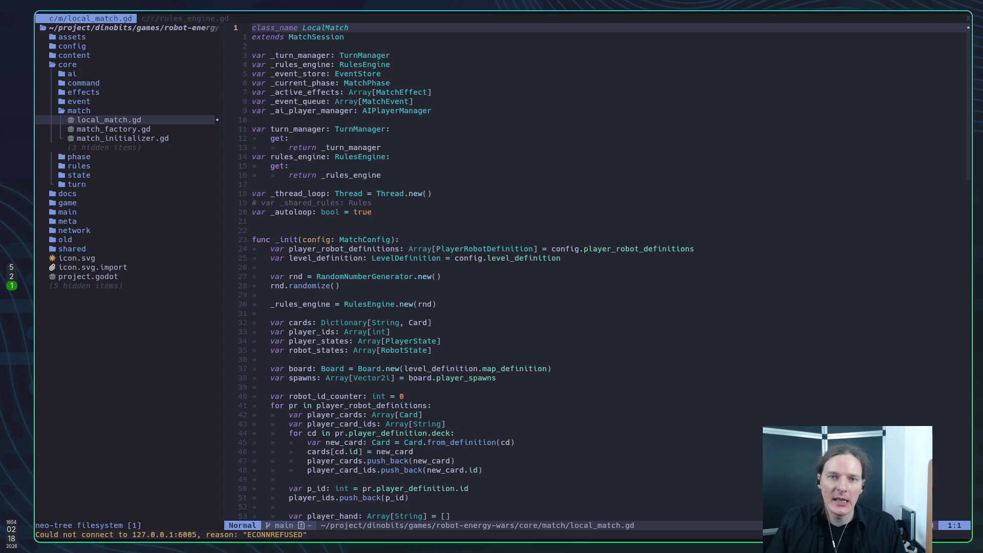
key(j)
key(w)
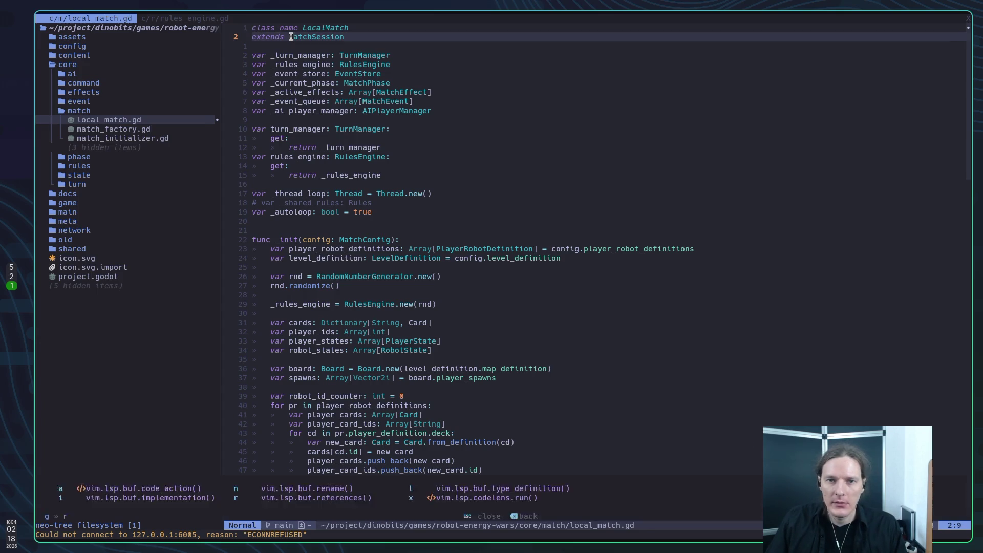
key(r)
key(d)
key(u)
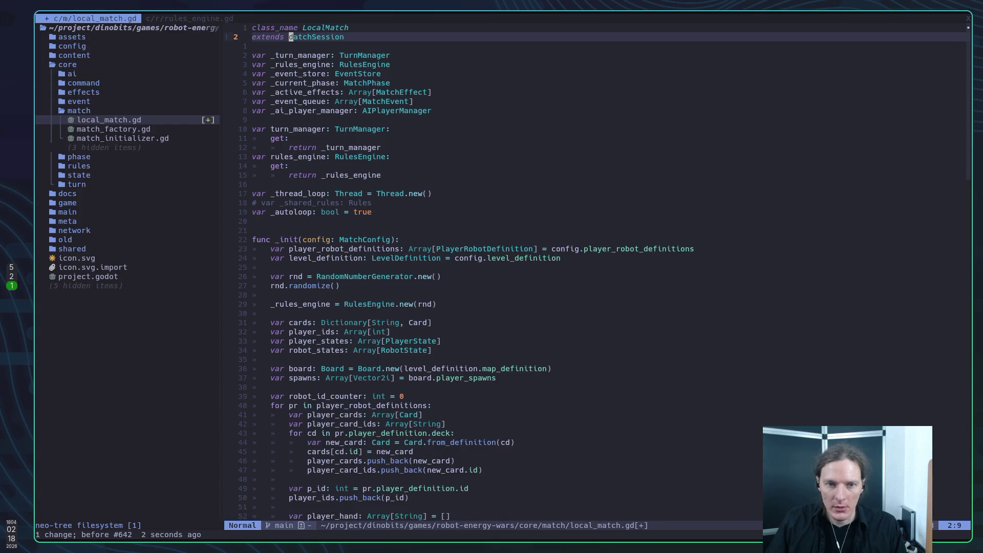
key(u)
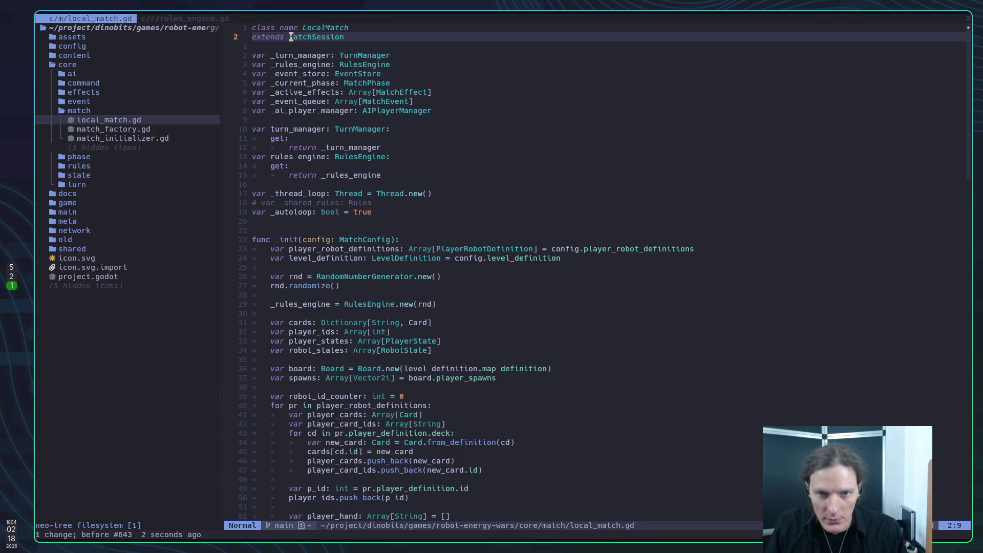
text(jkjisdf)
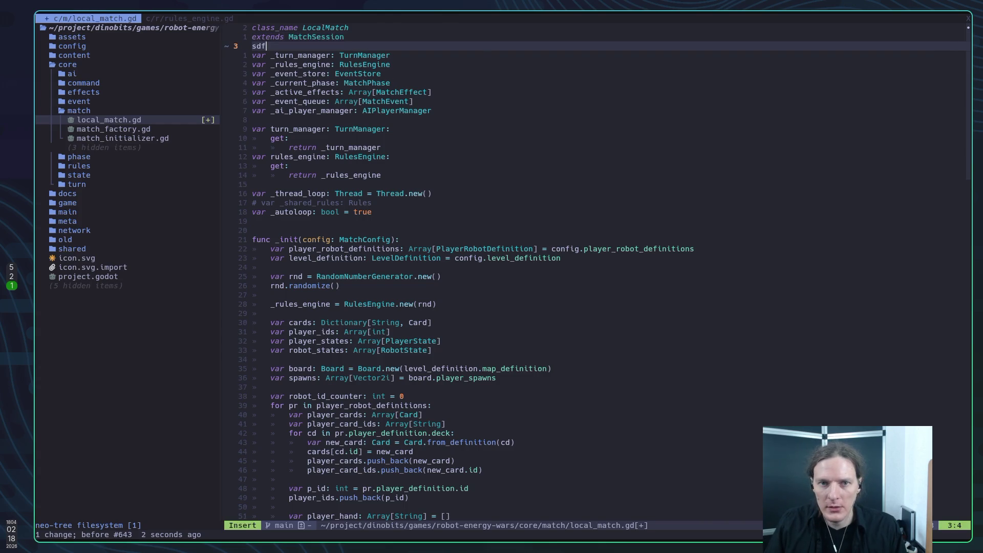
key(BackSpace)
key(BackSpace)
key(BackSpace)
key(Escape)
key(k)
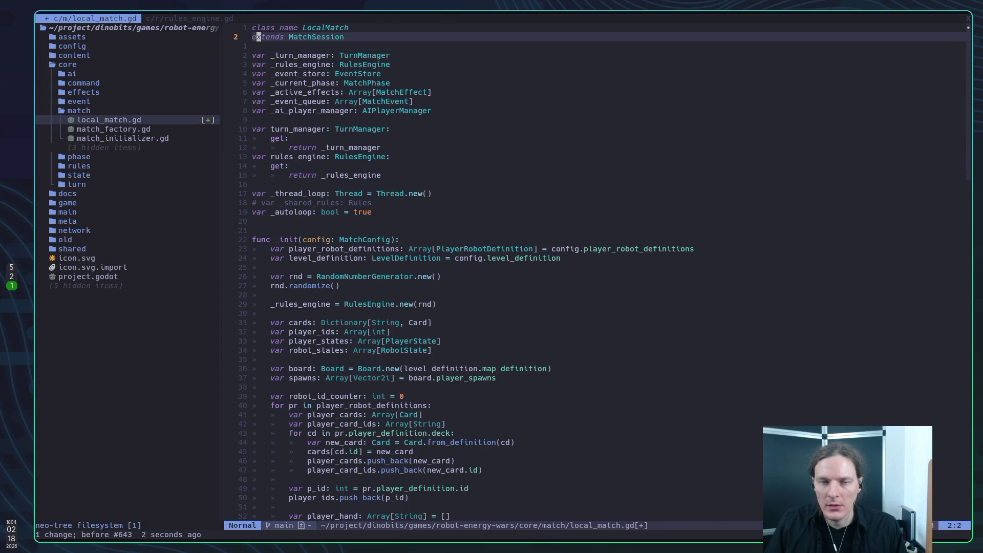
Undo the remaining edit, save local_match.gd with :w, and switch to the Godot project list.
key(g)
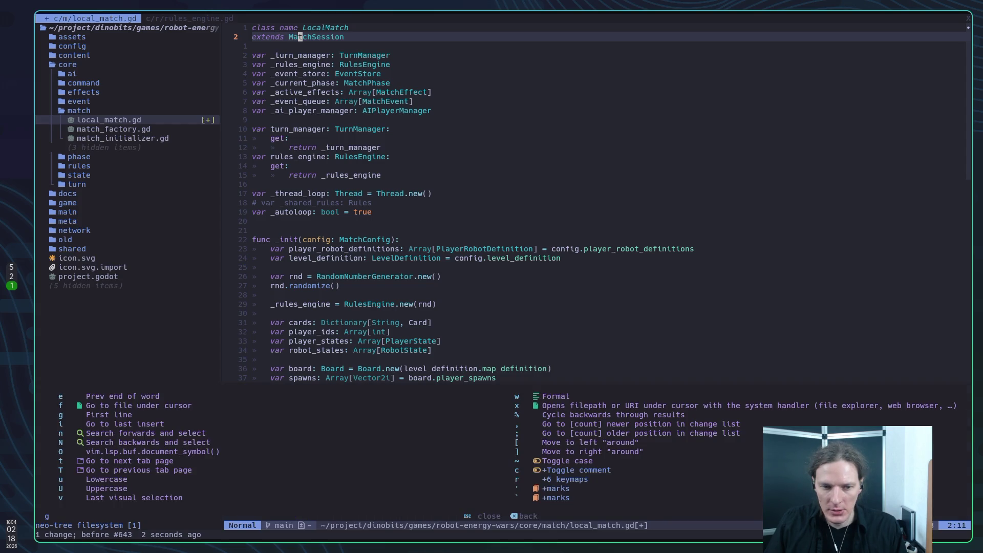
key(Escape)
key(r)
key(d)
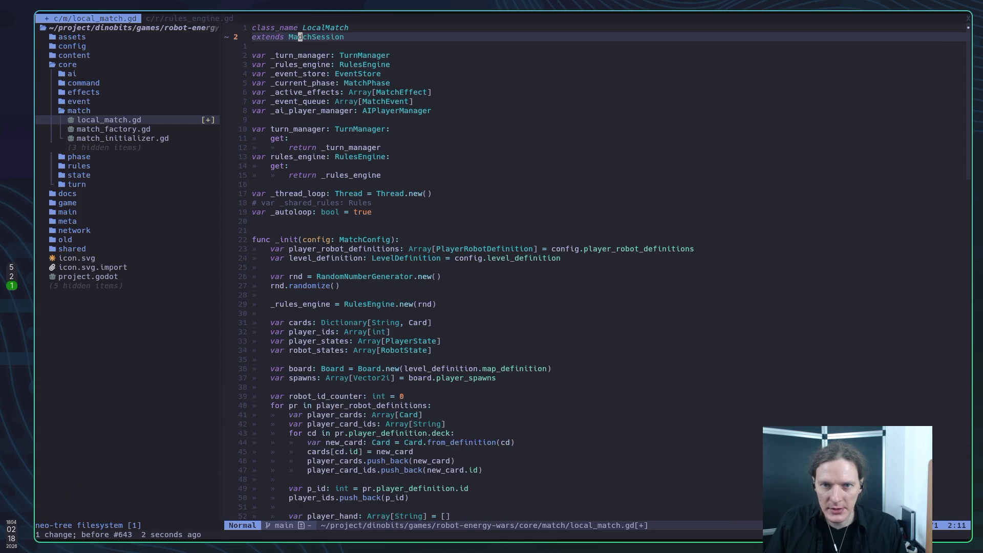
text(u)
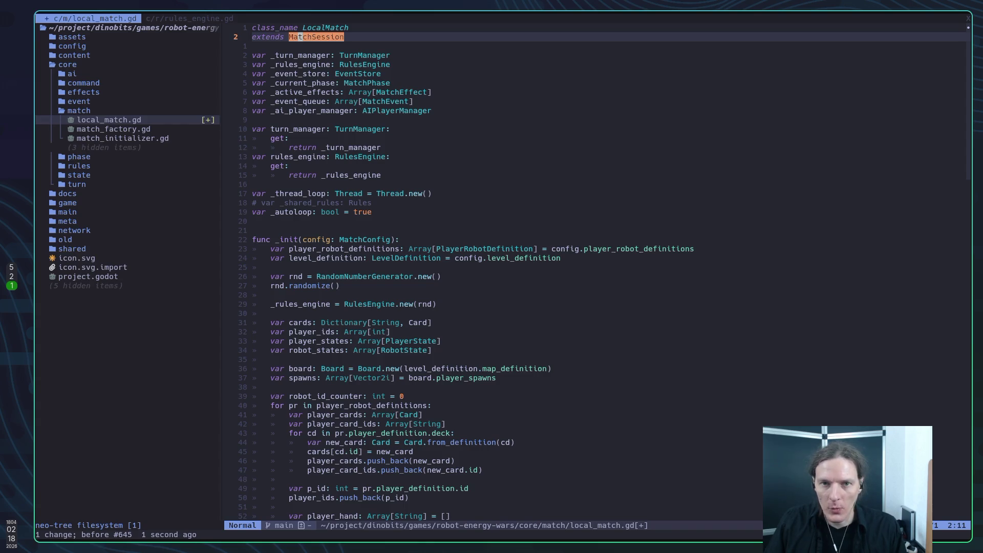
text(:w)
key(Return)
key(super+5)
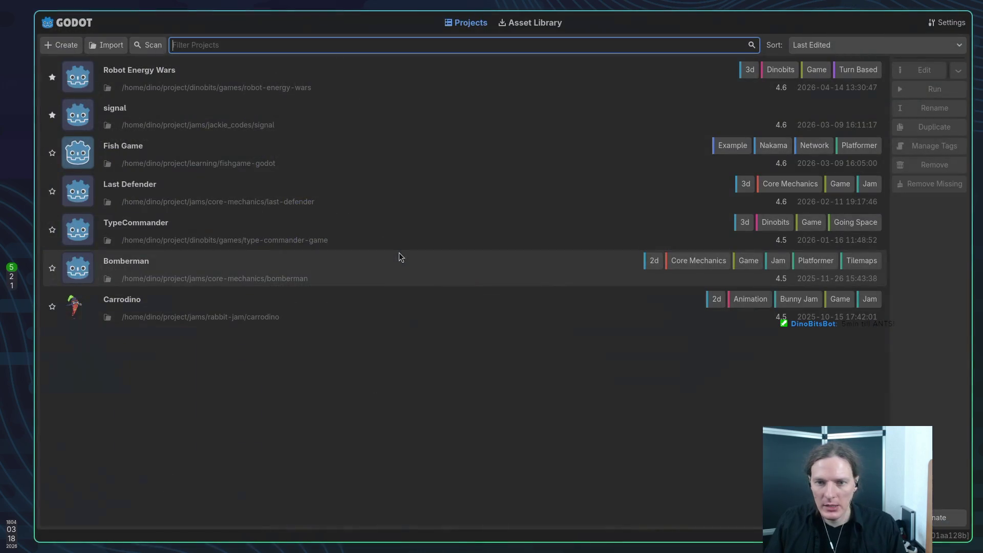
Open Robot Energy Wars from the Project Manager, checking the code editor and Twitch while it loads.
double_click(171, 82)
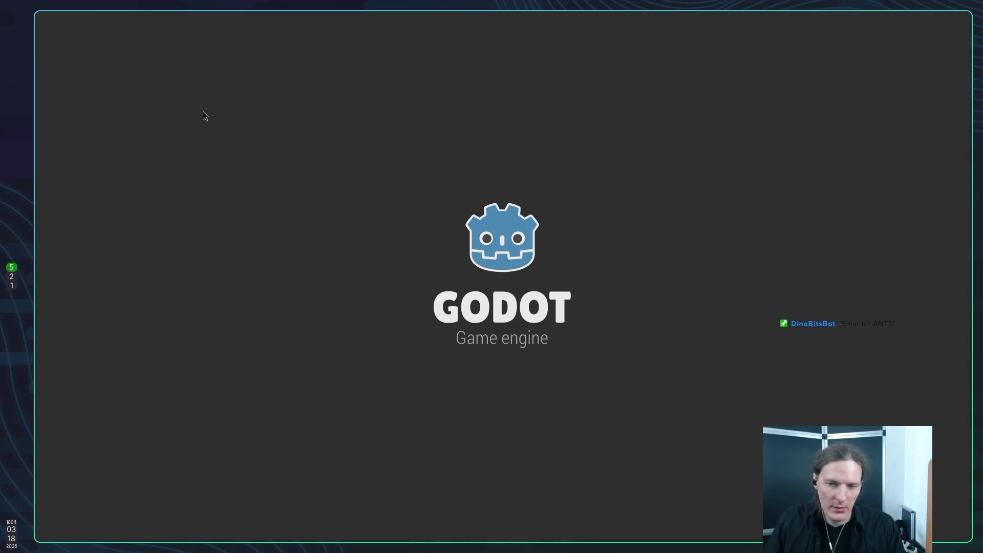
key(super+1)
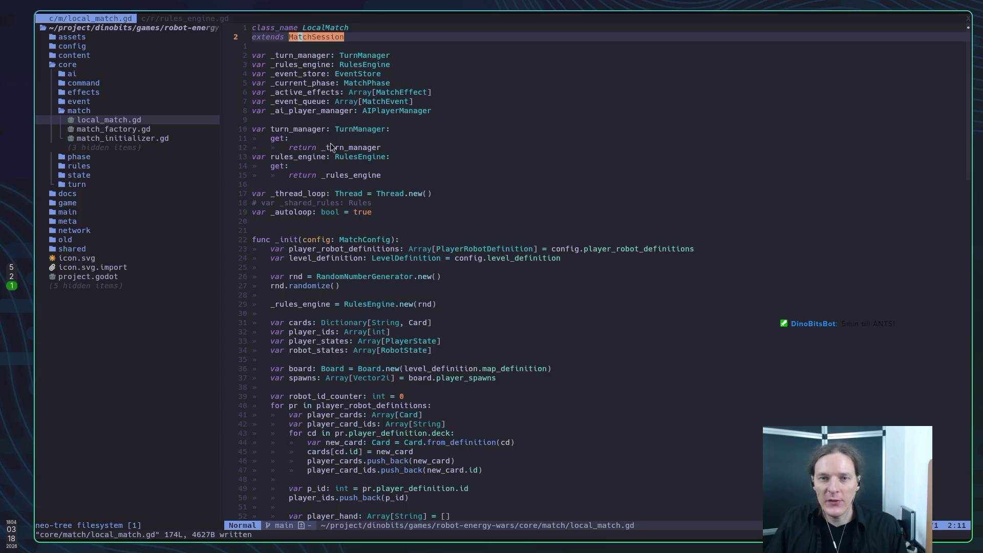
key(super+2)
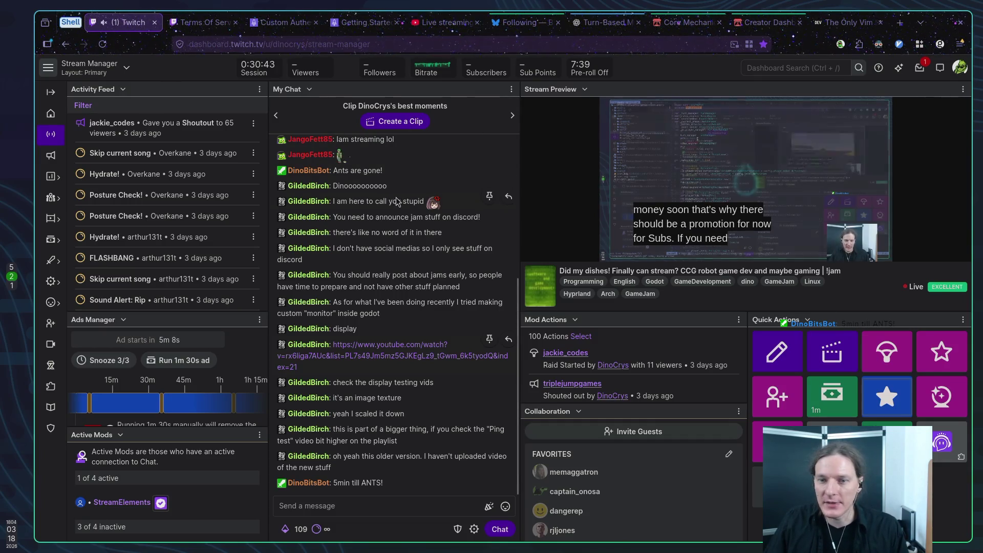
key(super+5)
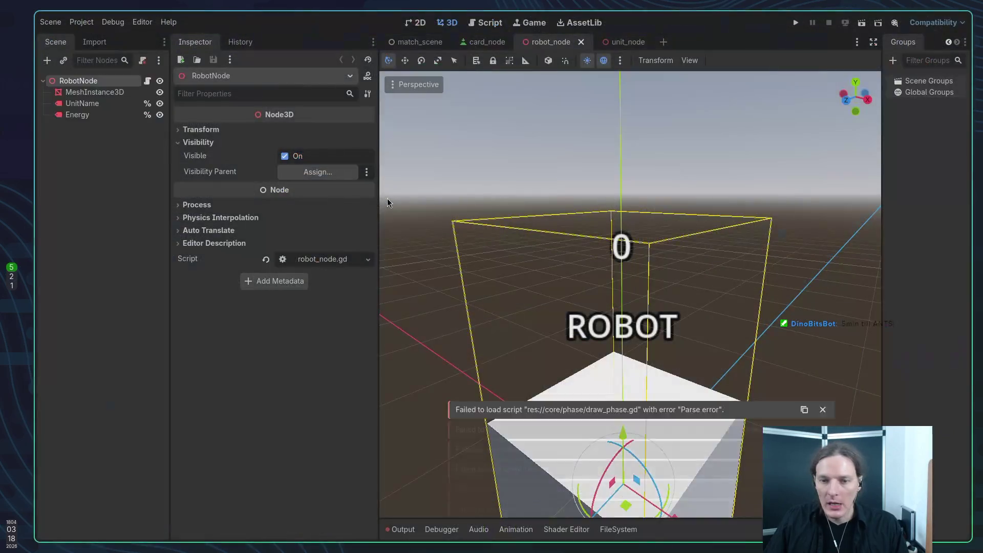
Quit Neovim with :q and relaunch it on local_match.gd from the shell history.
key(super+1)
key(super+5)
key(super+1)
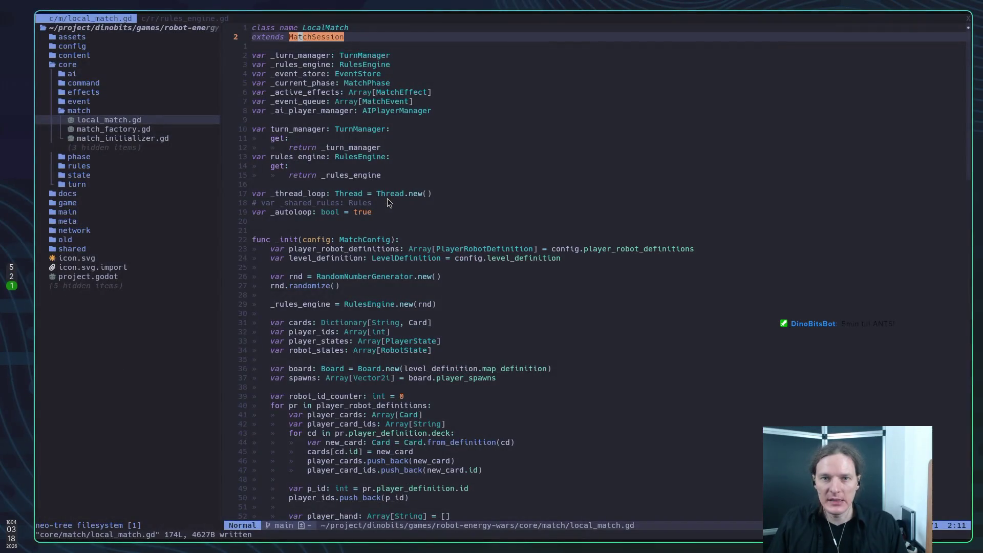
text(:q)
key(Return)
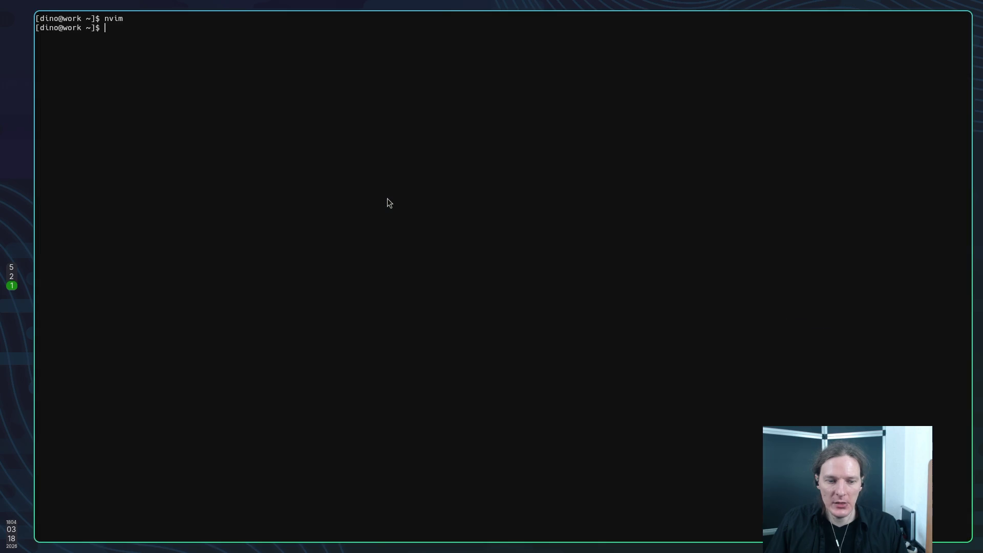
key(Up)
key(Return)
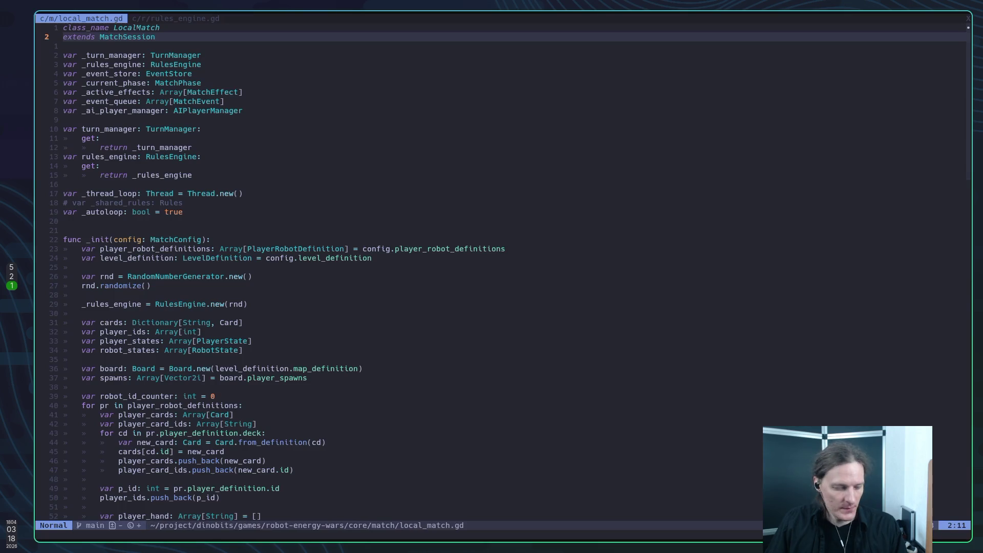
Jump from MatchSession on line 2 to its class definition in match_session.gd.
key(j)
key(k)
key(g)
key(d)
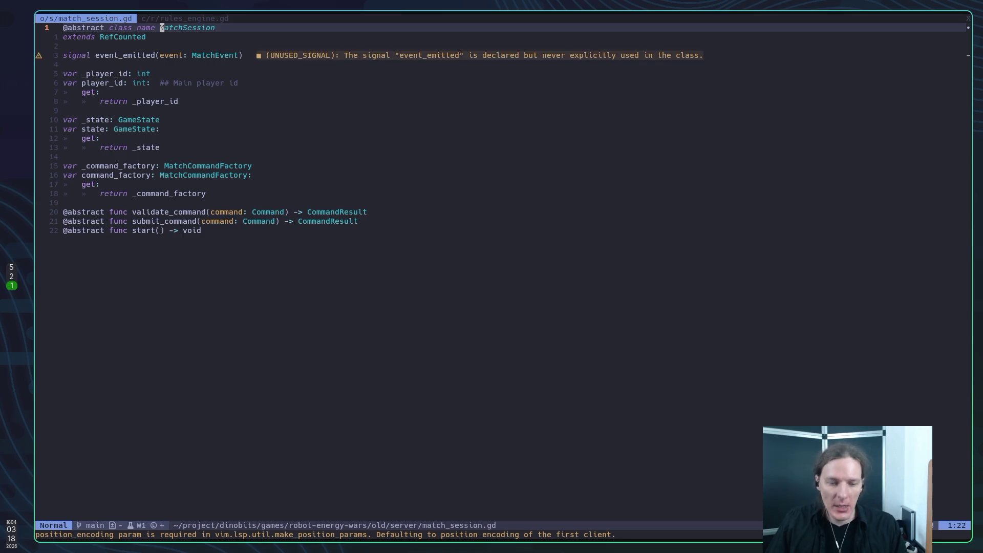
Move to RefCounted on line 2 of match_session.gd, then switch to the Twitch stream manager.
key(j)
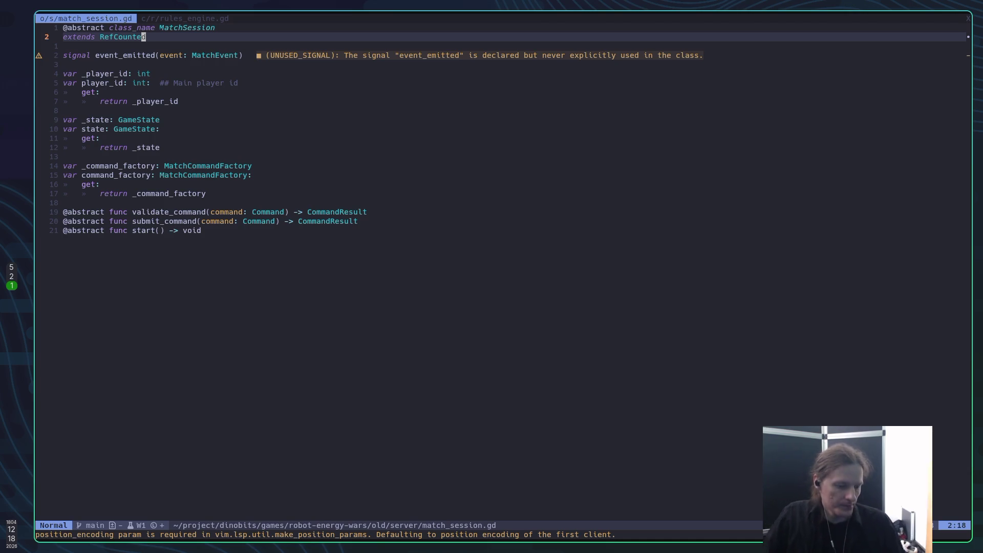
key(super+2)
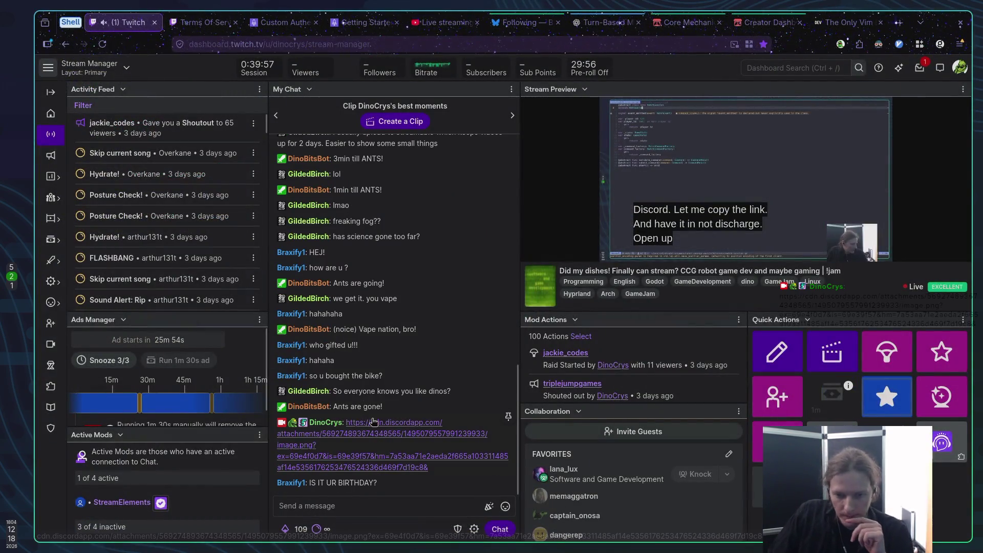
Open the Discord-shared birthday cake image from stream chat, then go to Bluesky's Following feed.
click(382, 427)
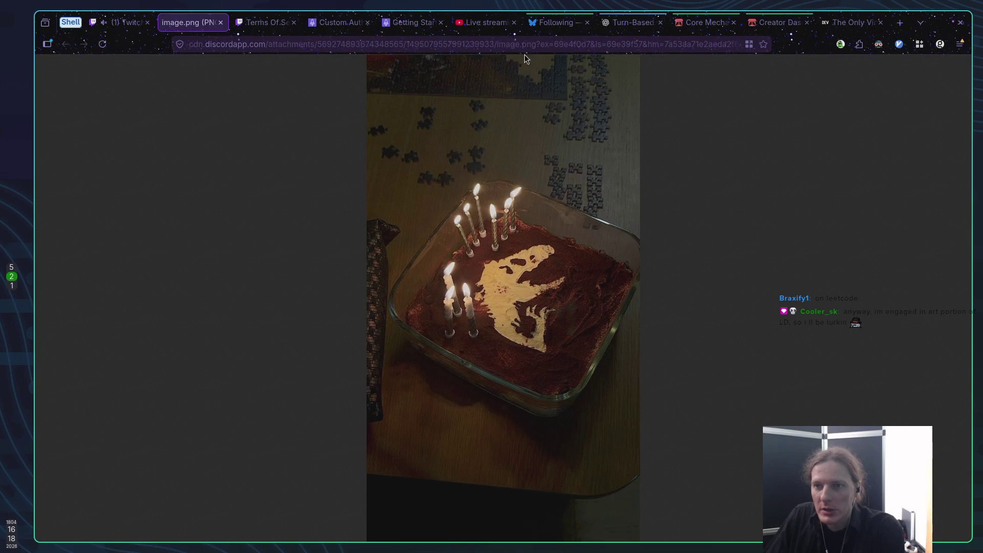
click(546, 22)
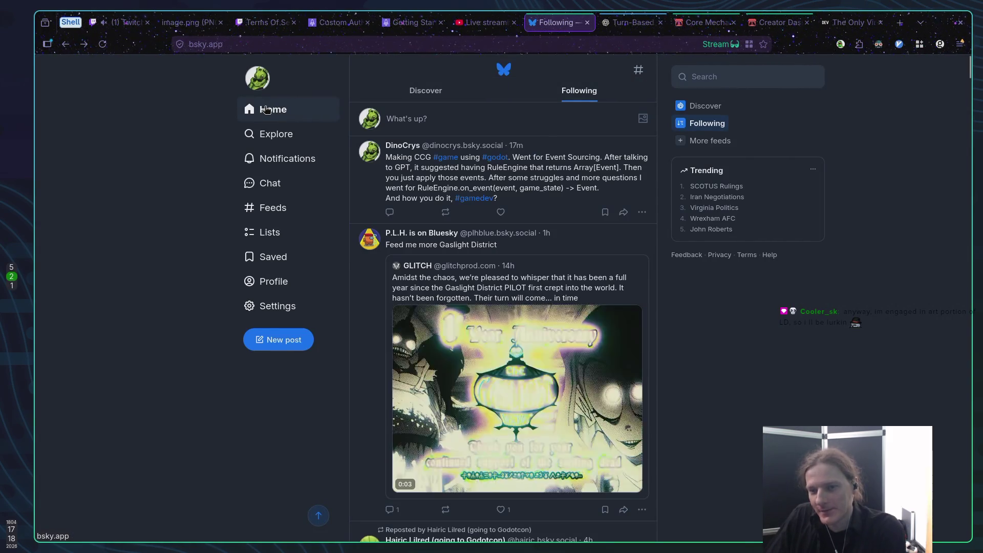
Refresh Bluesky's Following feed via Home, begin a new post, then go to the Core Mechanics jam page.
click(265, 109)
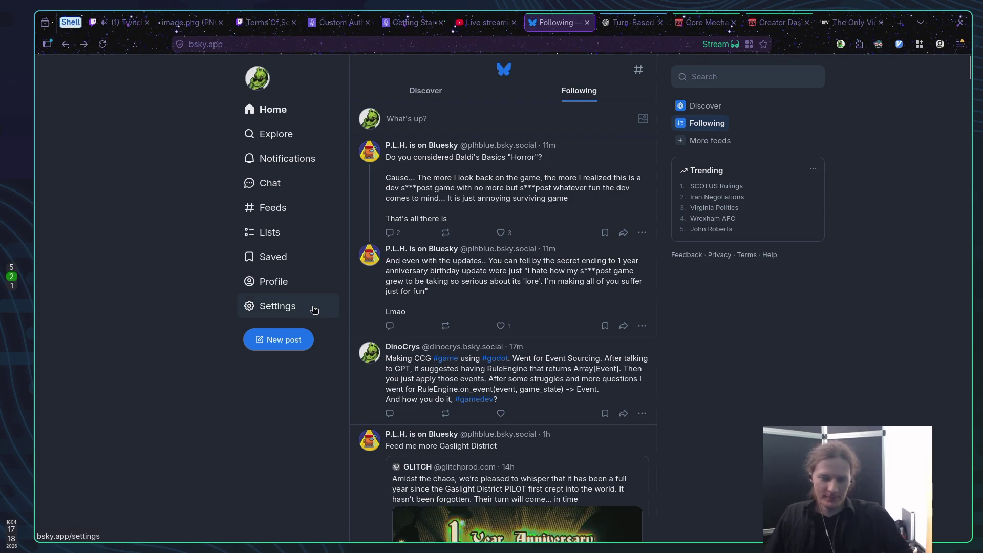
click(282, 347)
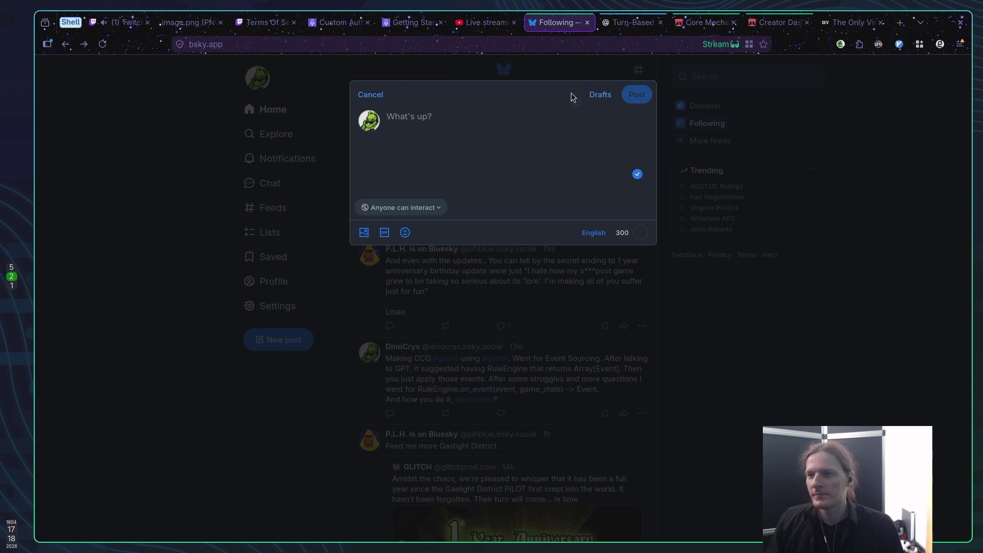
click(704, 23)
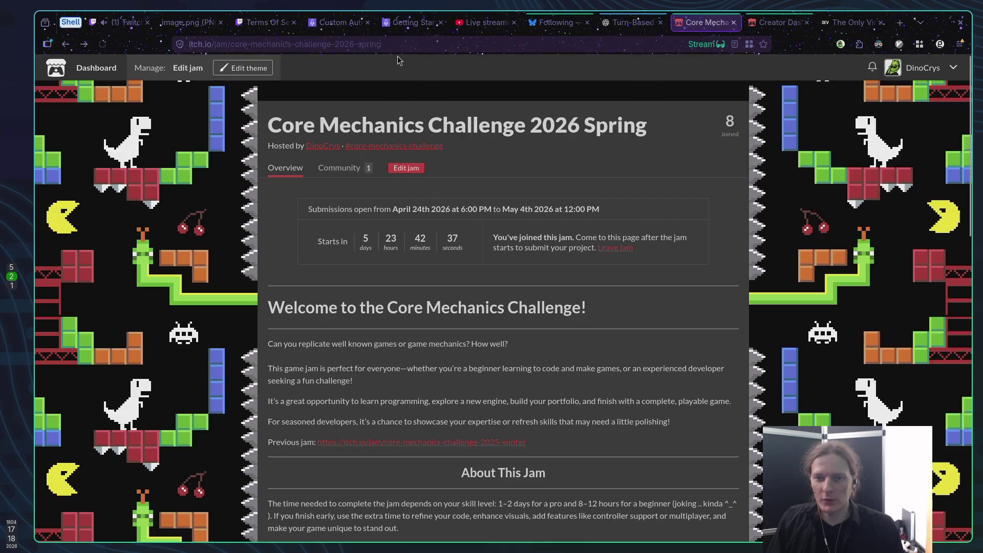
Load the Core Mechanics Challenge 2026 Spring community page and start a new topic.
click(399, 49)
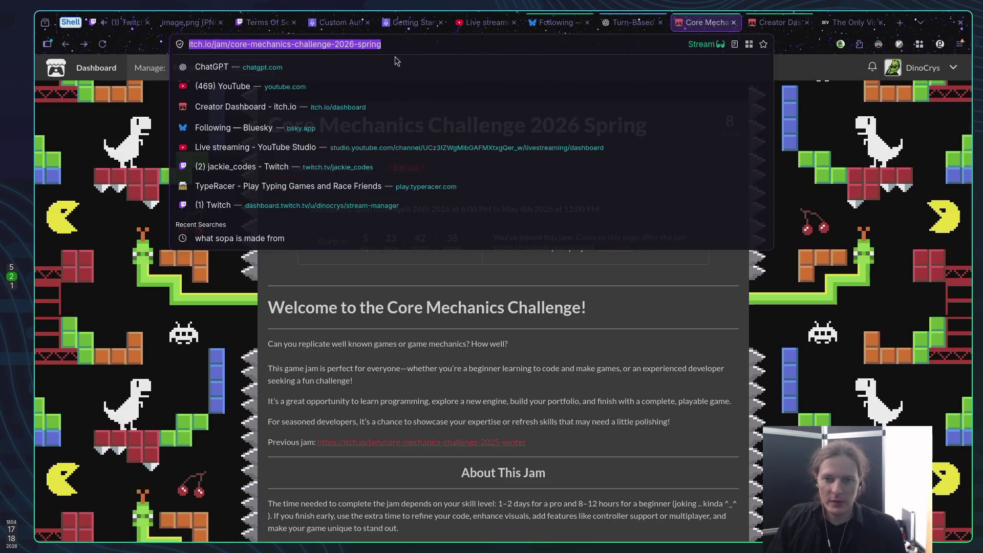
key(Return)
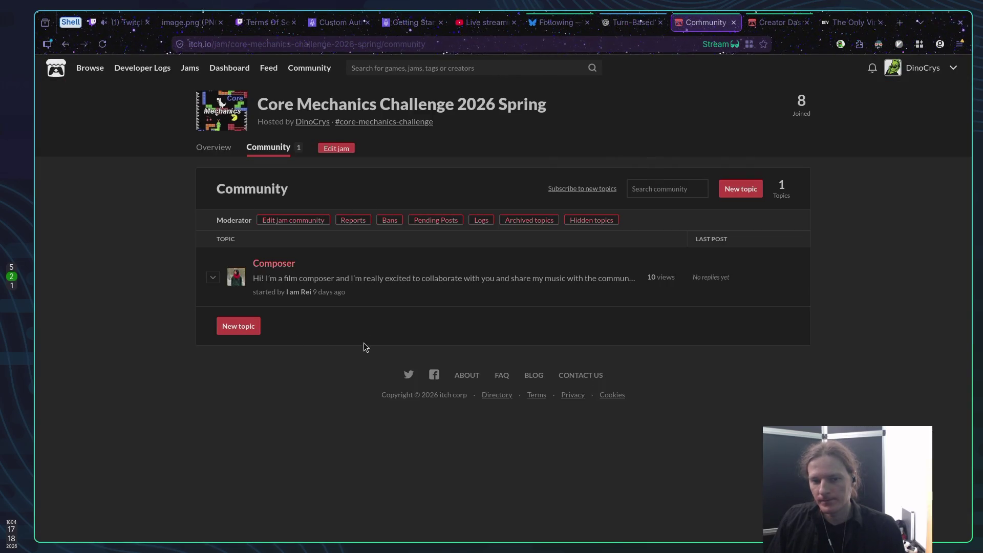
click(239, 327)
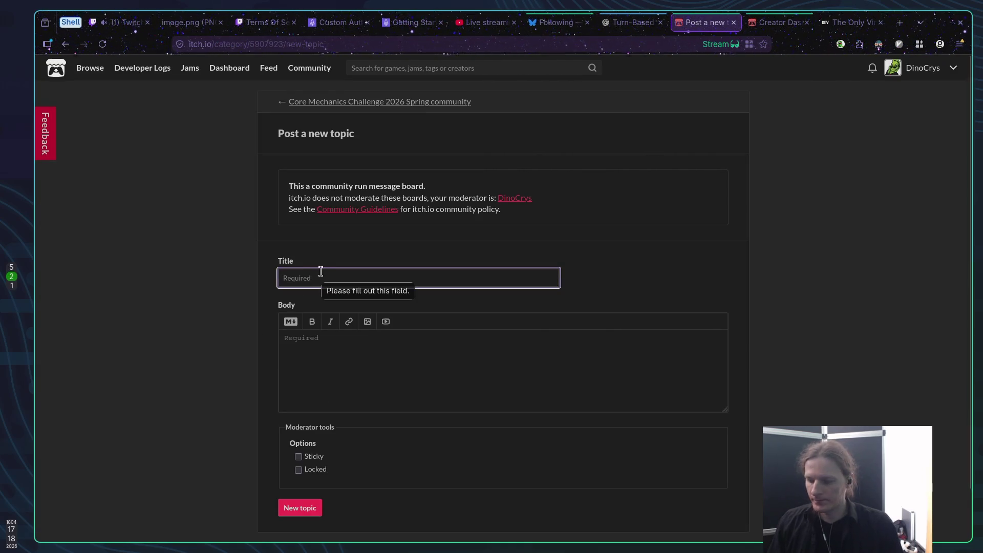
Title the new topic 'Theme (Task) and other jam suggestions', correcting the wording as typed.
text(Theme and jam s)
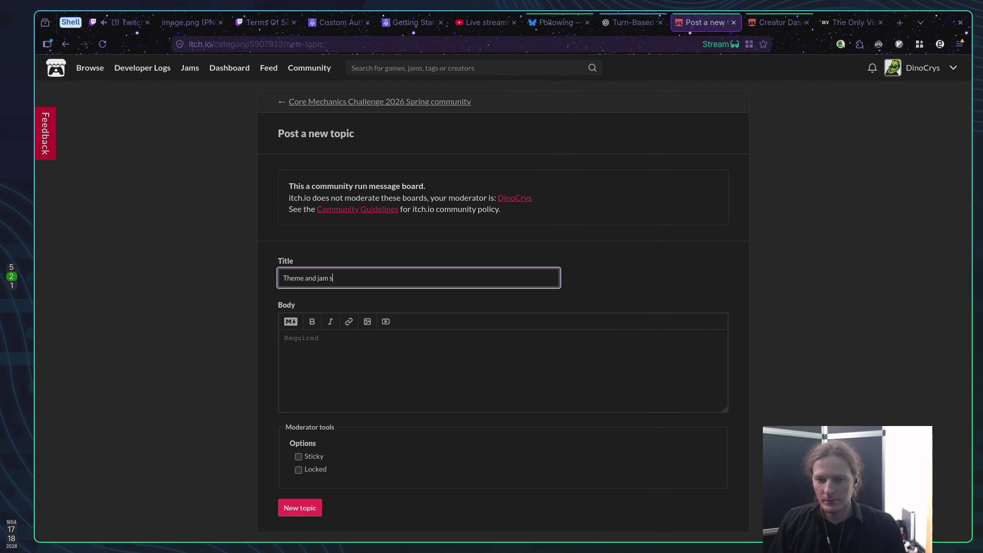
text(uggestions)
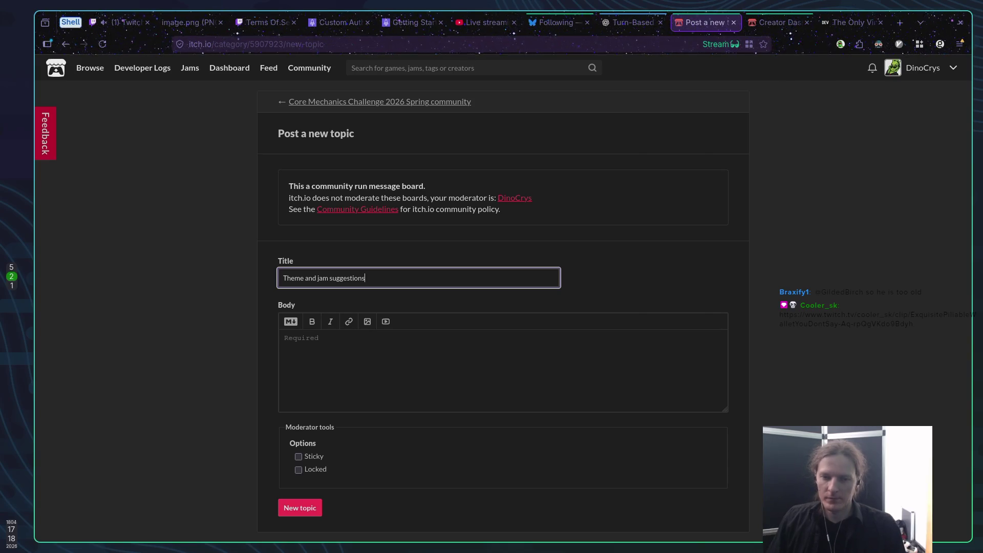
click(329, 278)
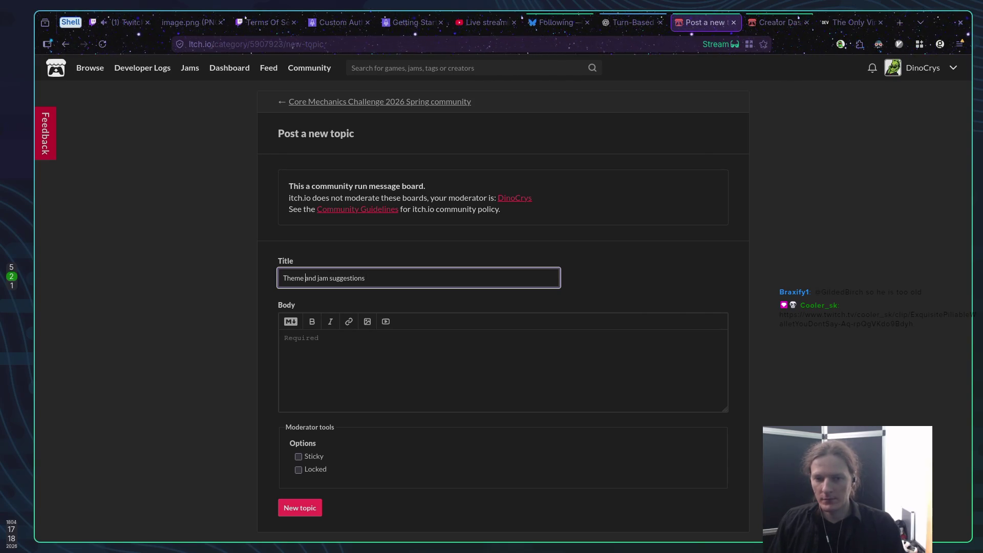
text(()
text(Tasks)
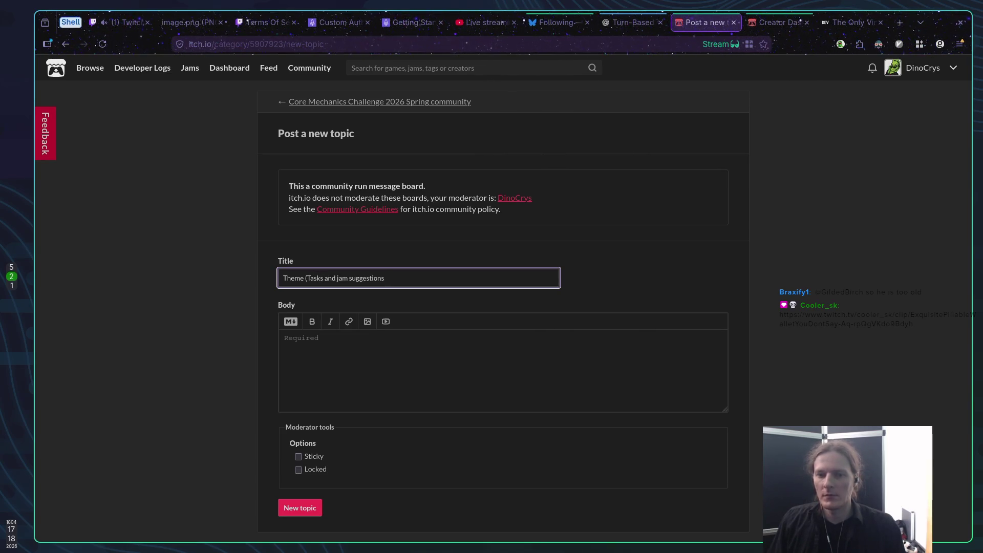
key(BackSpace)
text())
click(384, 278)
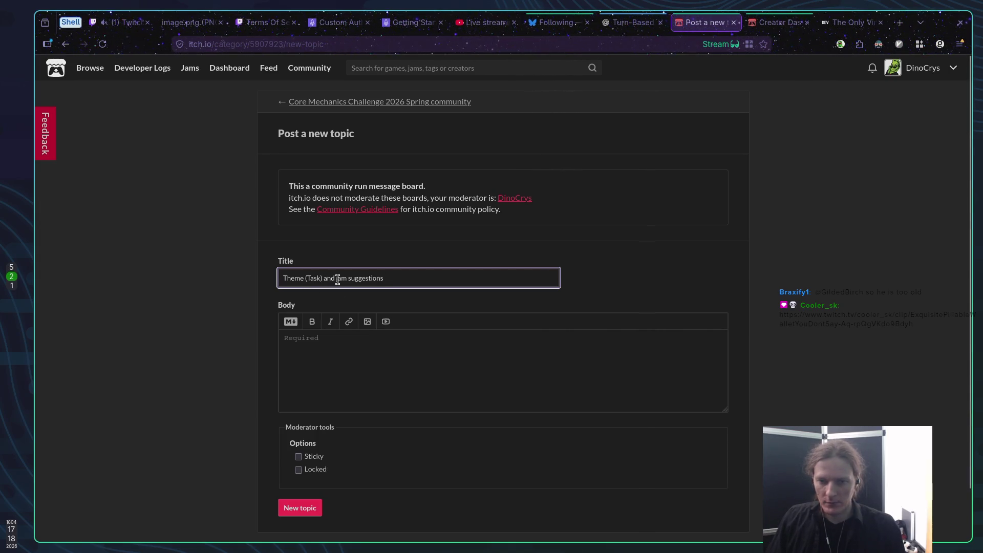
text(other)
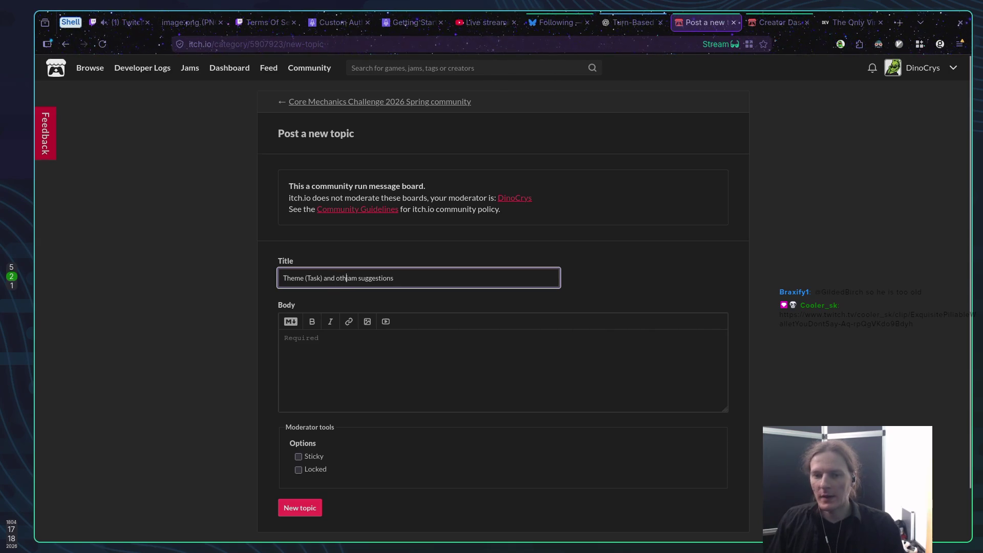
click(423, 349)
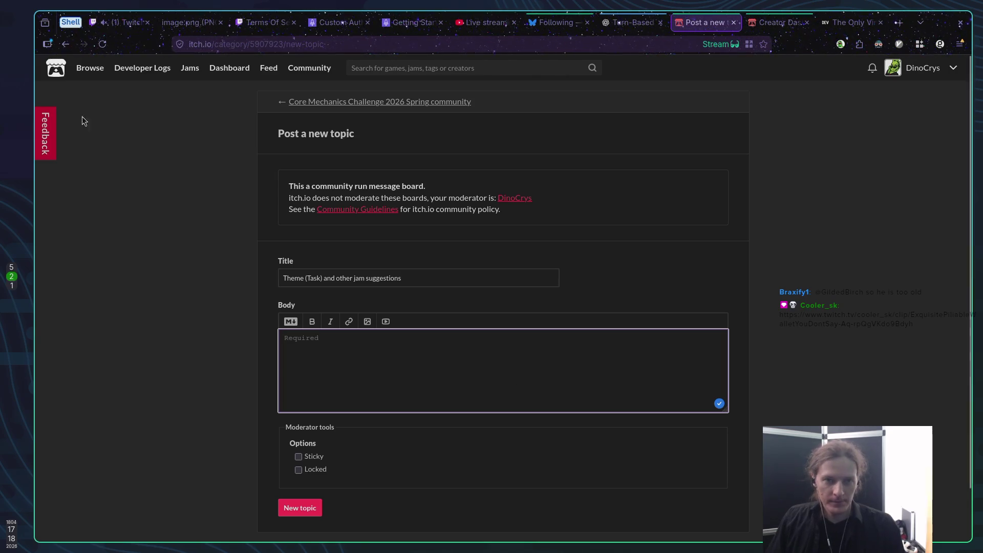
click(125, 23)
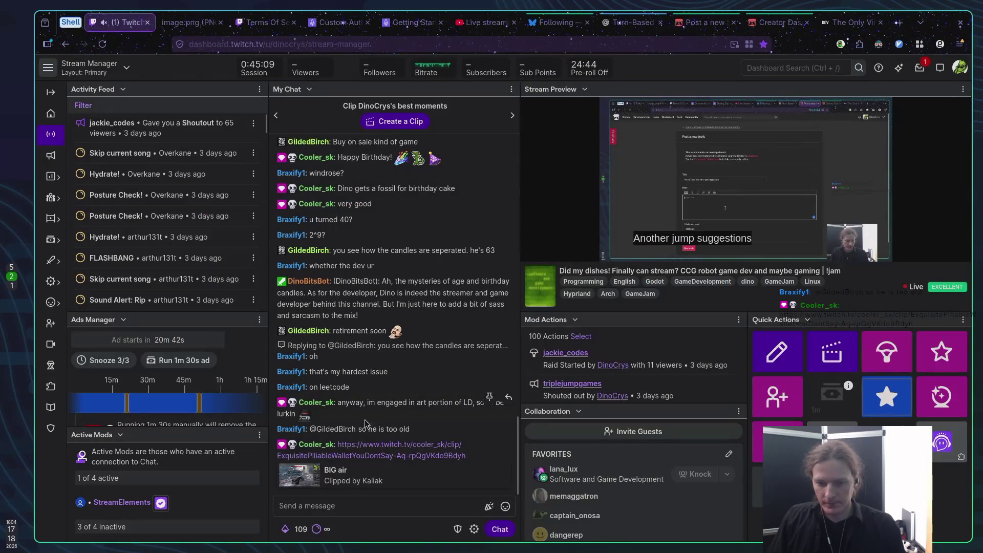
Open the viewer-linked 'BIG air' clip from chat in a new tab and play it.
middle_click(390, 450)
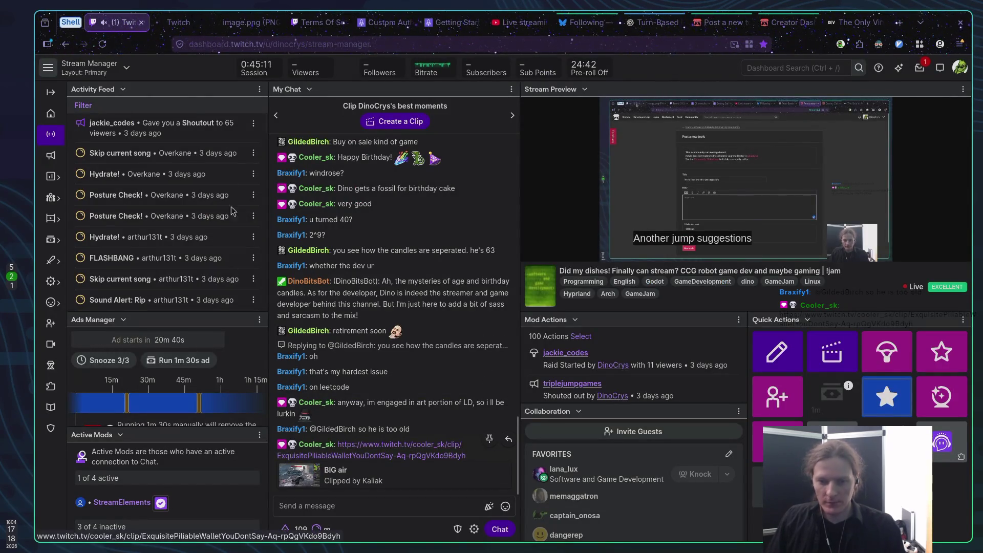
click(177, 22)
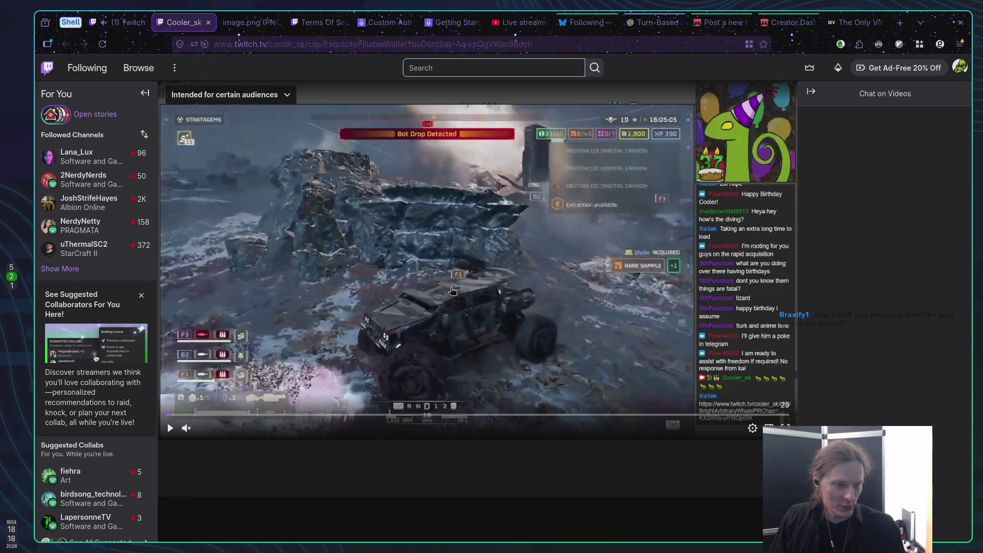
click(171, 428)
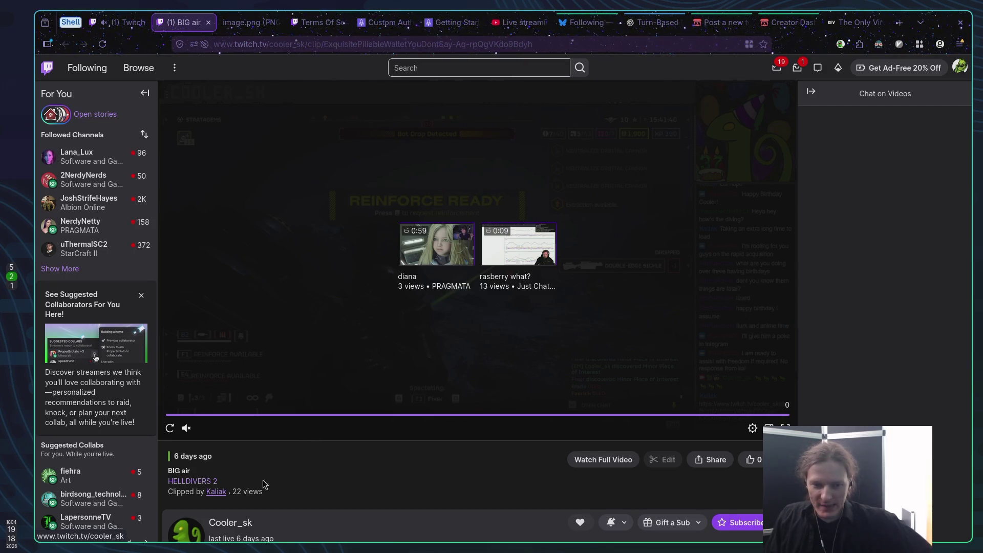
double_click(194, 455)
click(224, 461)
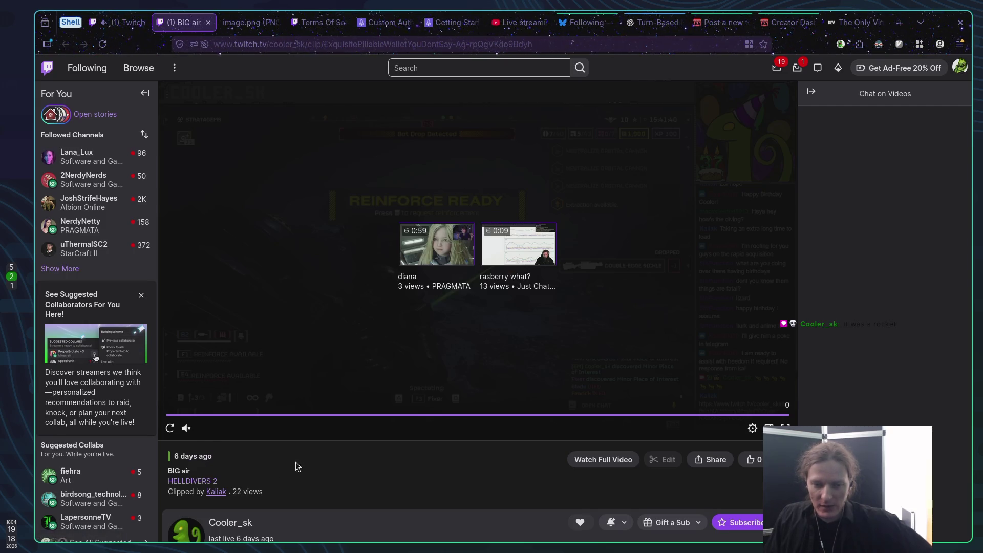
scroll(205, 456, down, 5)
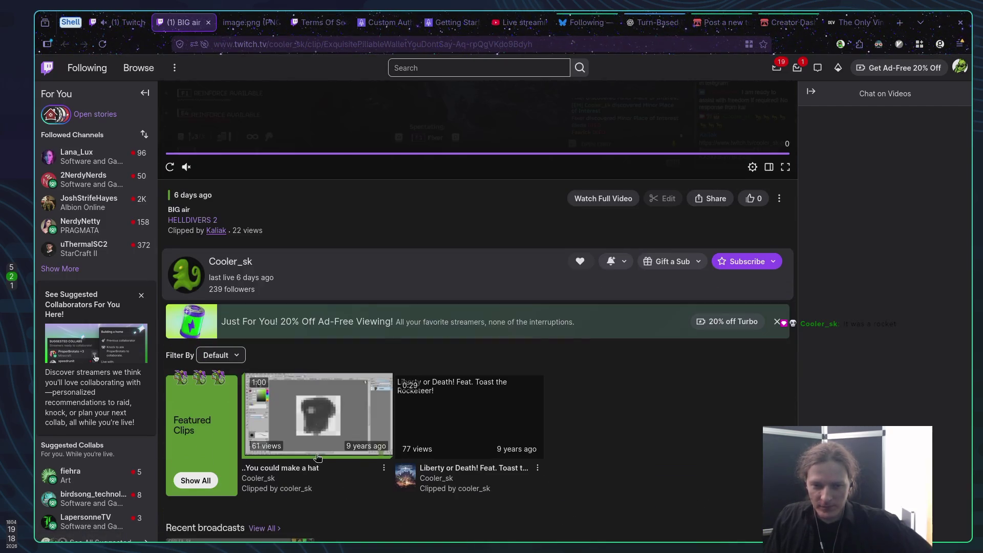
scroll(241, 370, up, 1)
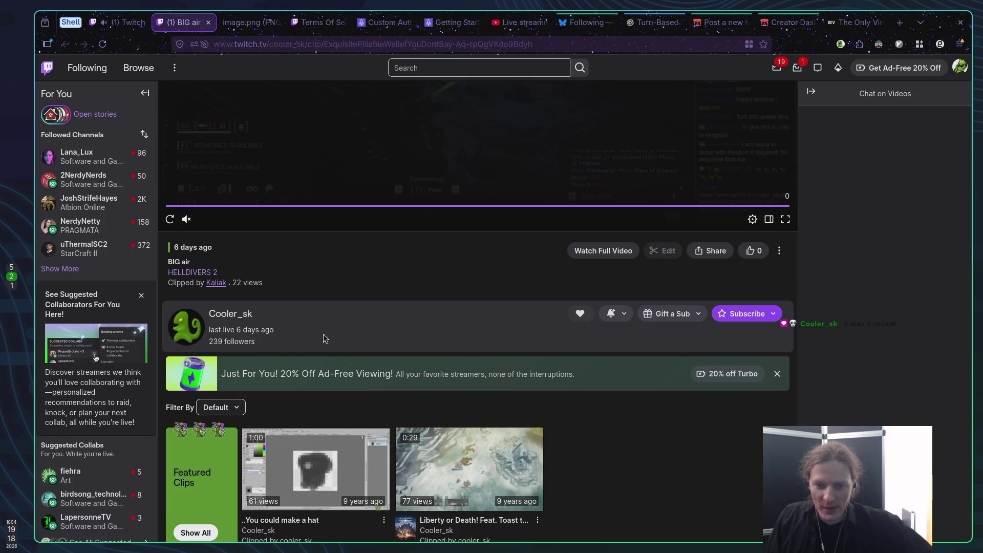
scroll(598, 361, down, 5)
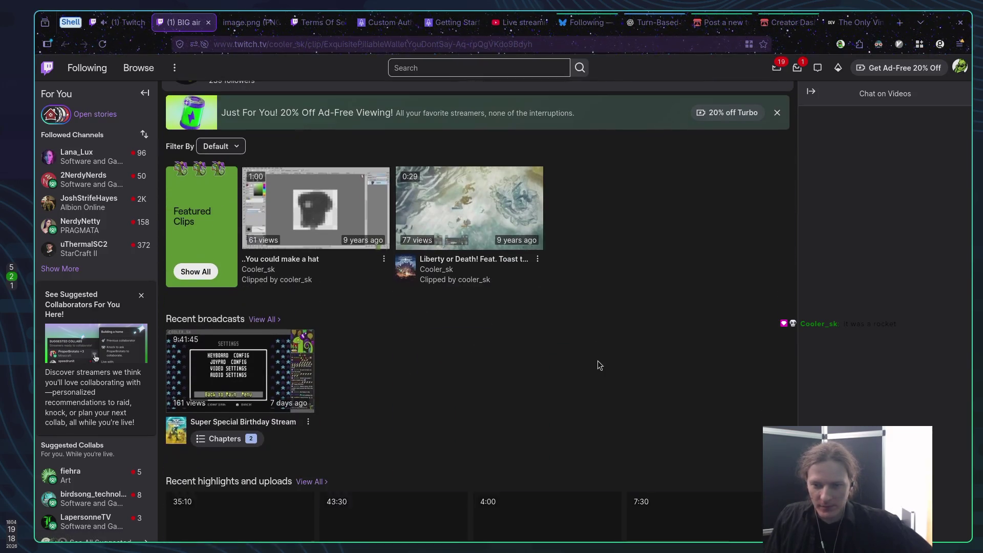
scroll(597, 361, up, 6)
scroll(596, 361, down, 3)
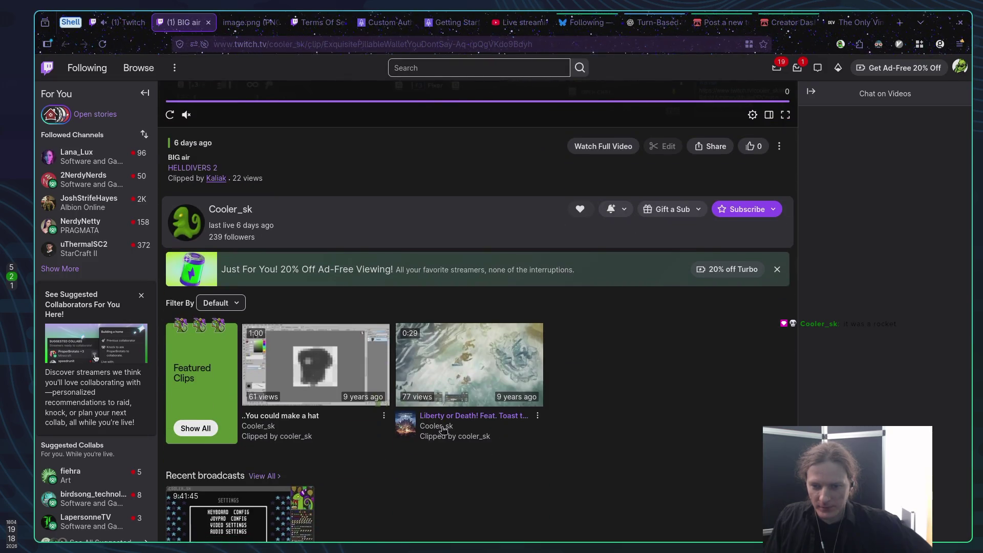
scroll(614, 448, up, 6)
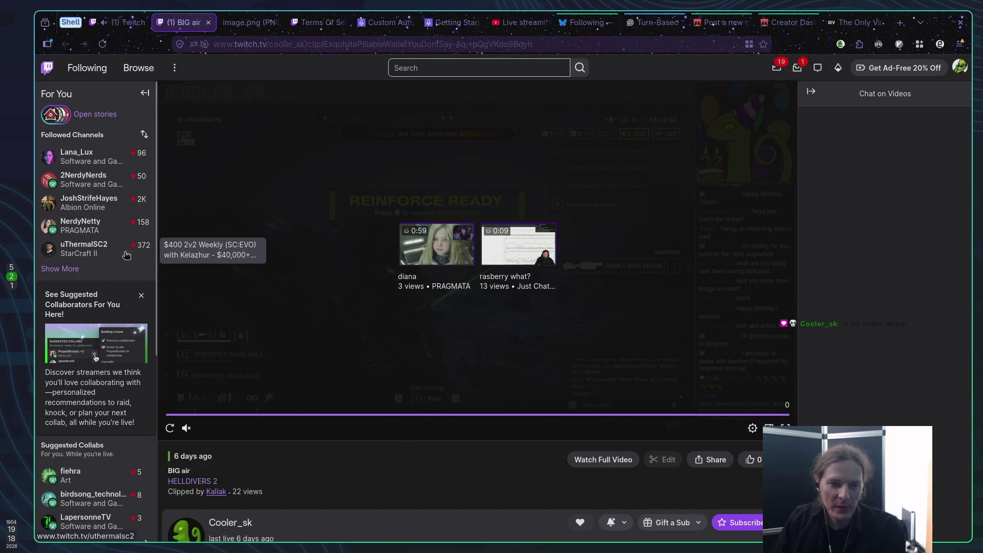
middle_click(185, 24)
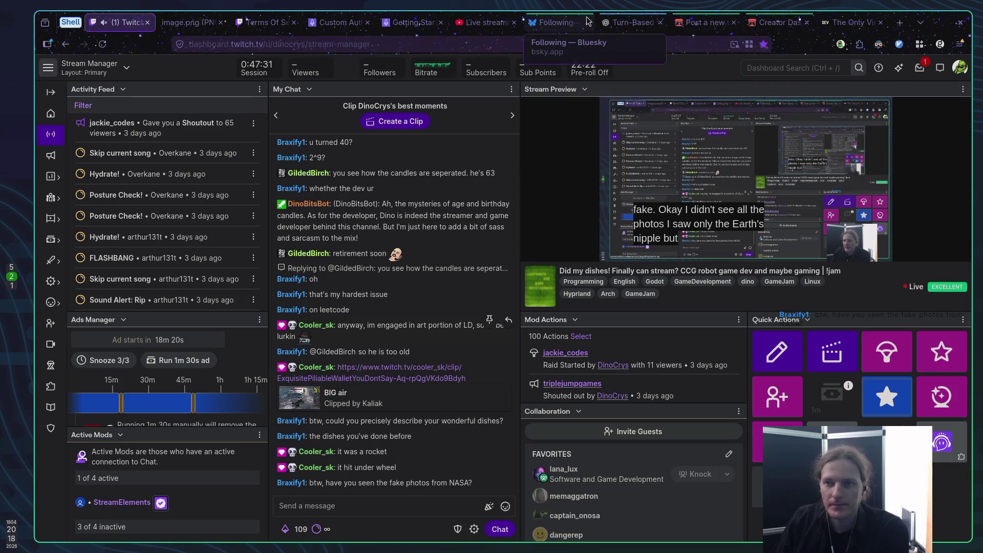
Switch to the Bluesky tab.
click(540, 23)
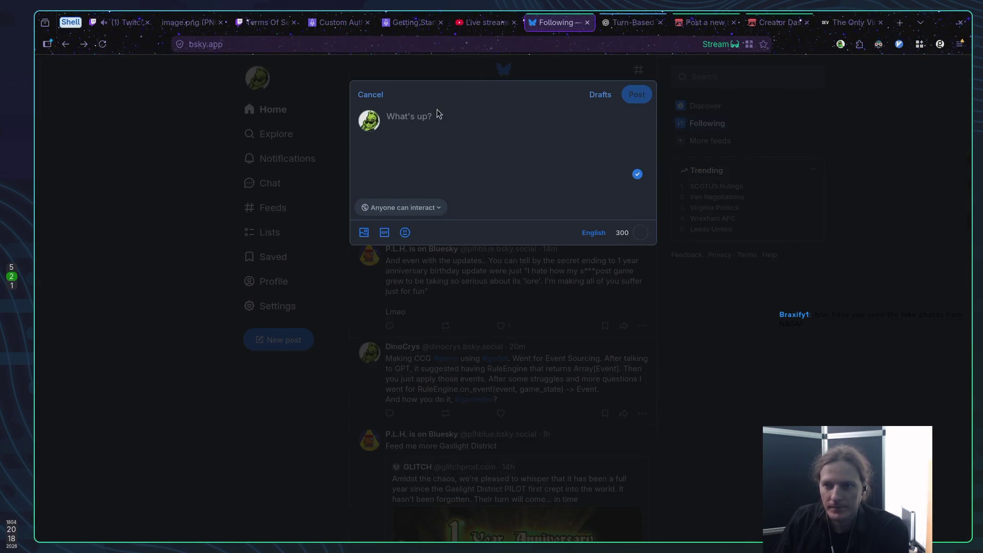
Check Bluesky for saved drafts, discard the empty new post, and scroll the Following feed.
click(713, 23)
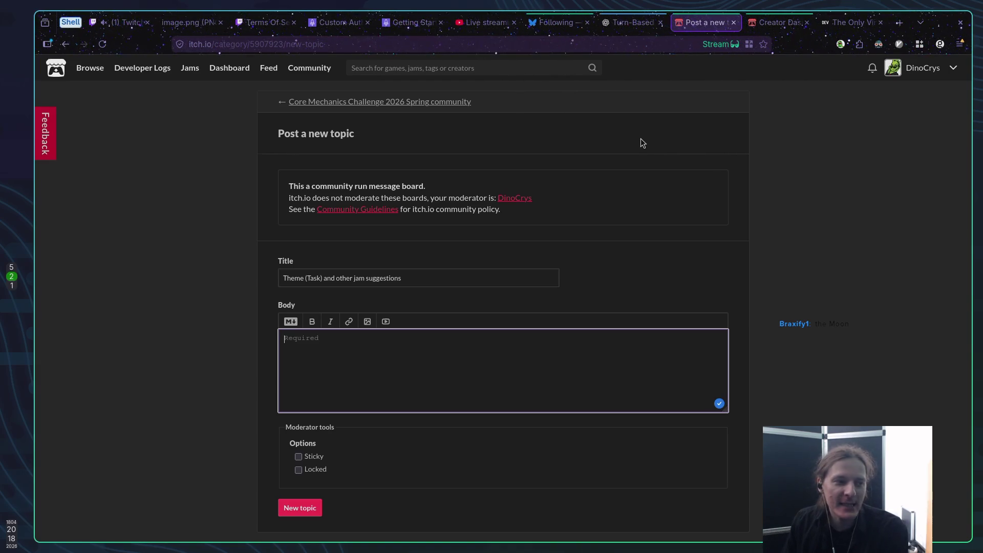
click(542, 23)
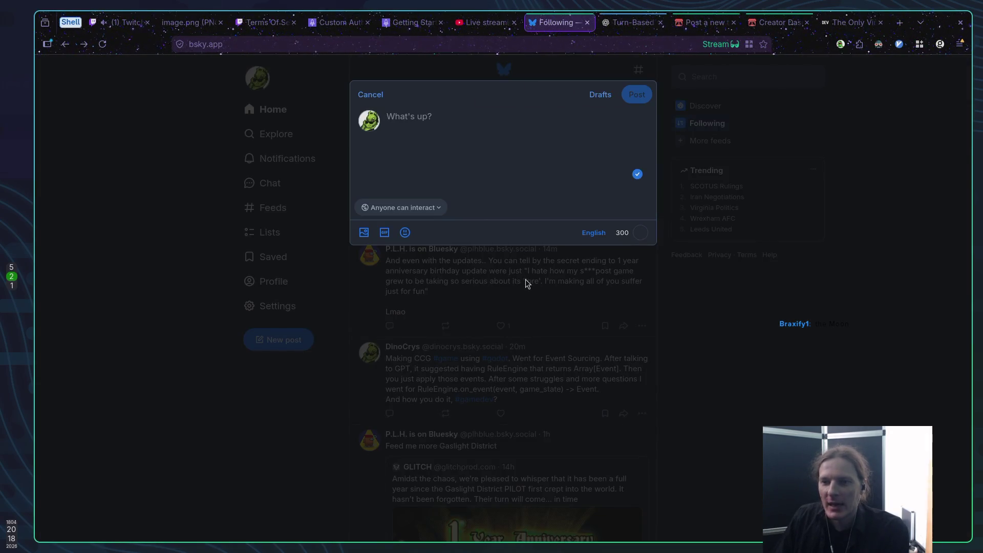
click(602, 95)
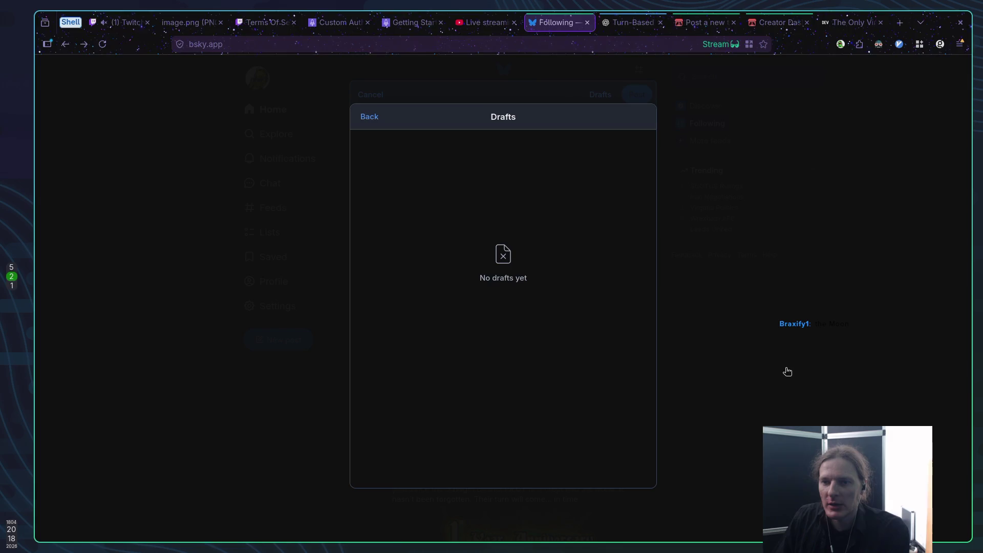
click(370, 117)
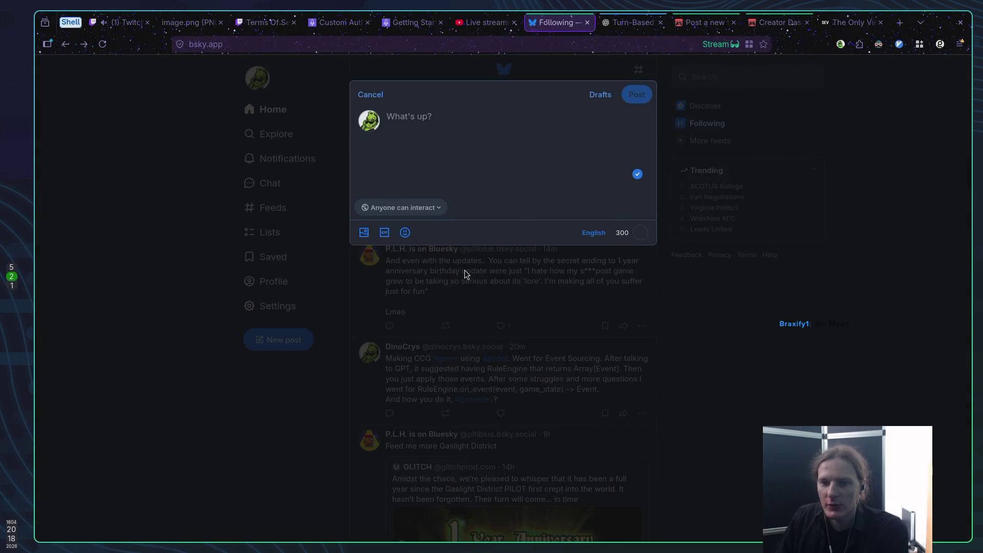
click(371, 95)
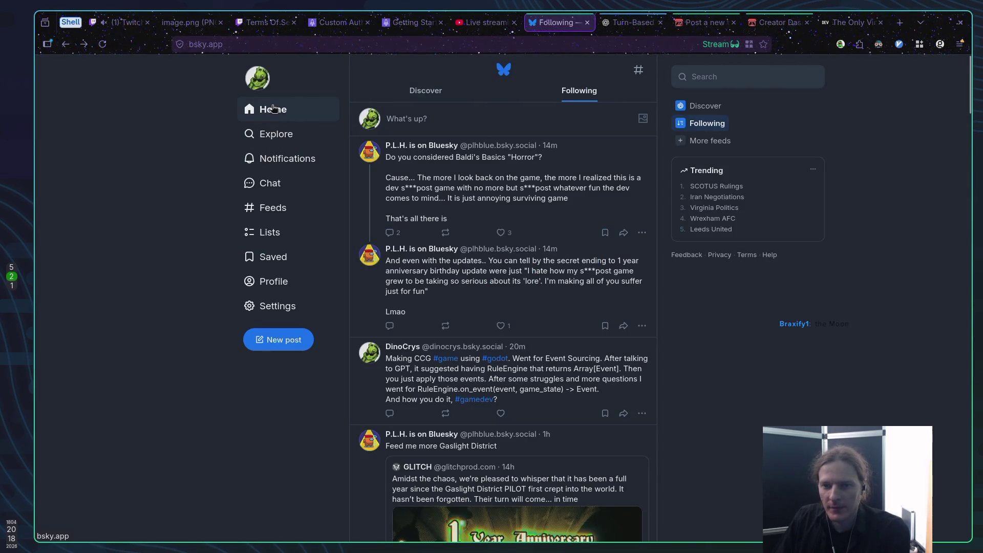
scroll(501, 189, down, 7)
scroll(501, 190, up, 7)
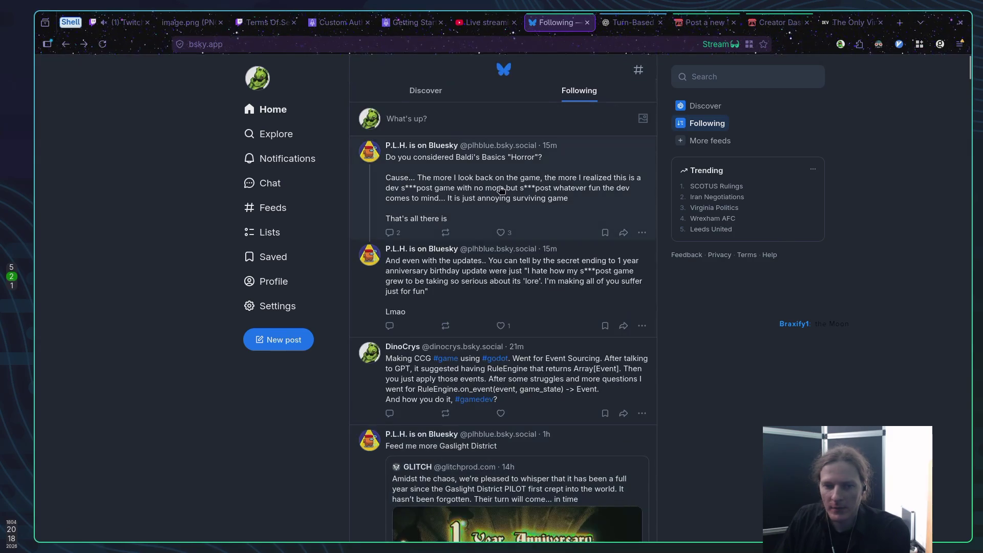
click(267, 287)
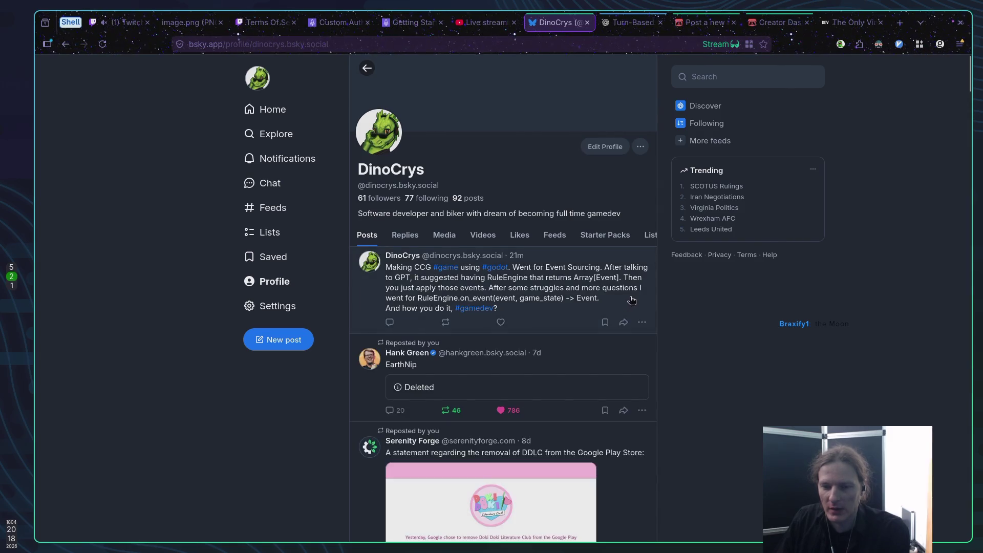
scroll(632, 300, down, 6)
scroll(632, 300, up, 4)
click(490, 310)
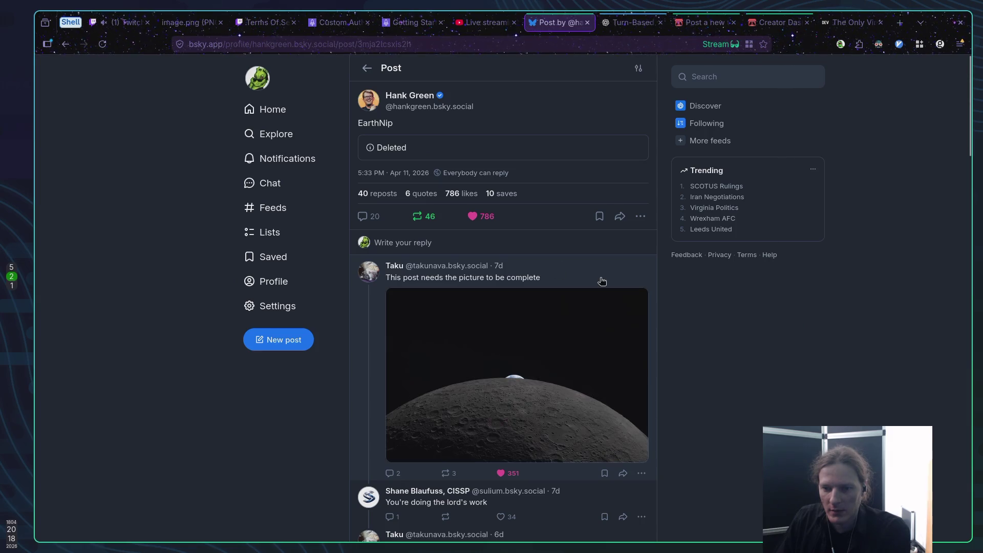
scroll(666, 307, down, 1)
scroll(690, 322, down, 2)
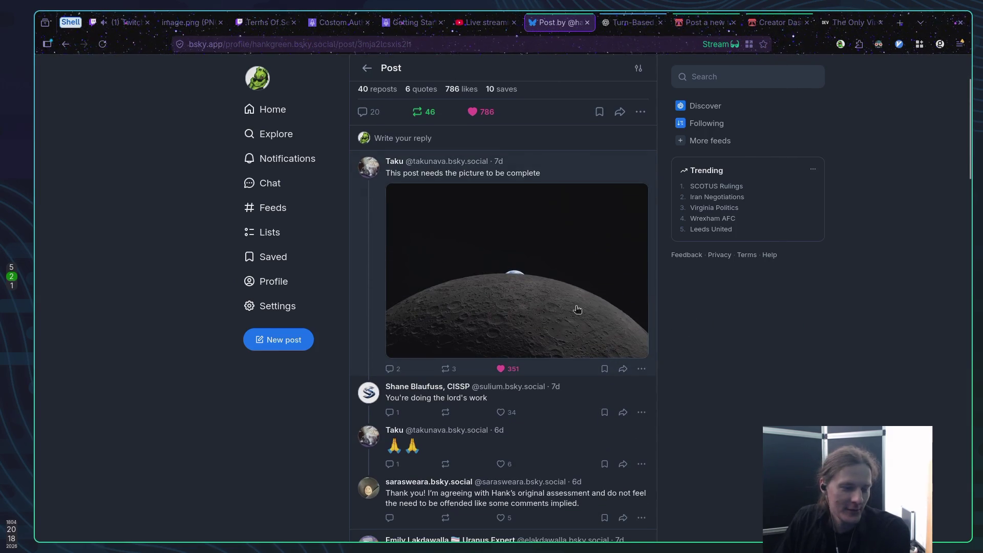
scroll(585, 311, up, 3)
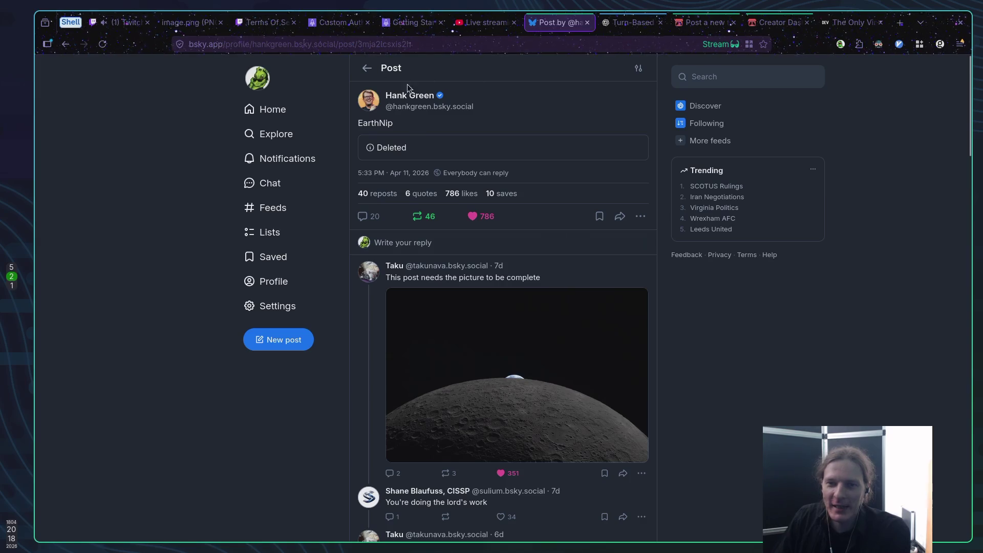
double_click(364, 123)
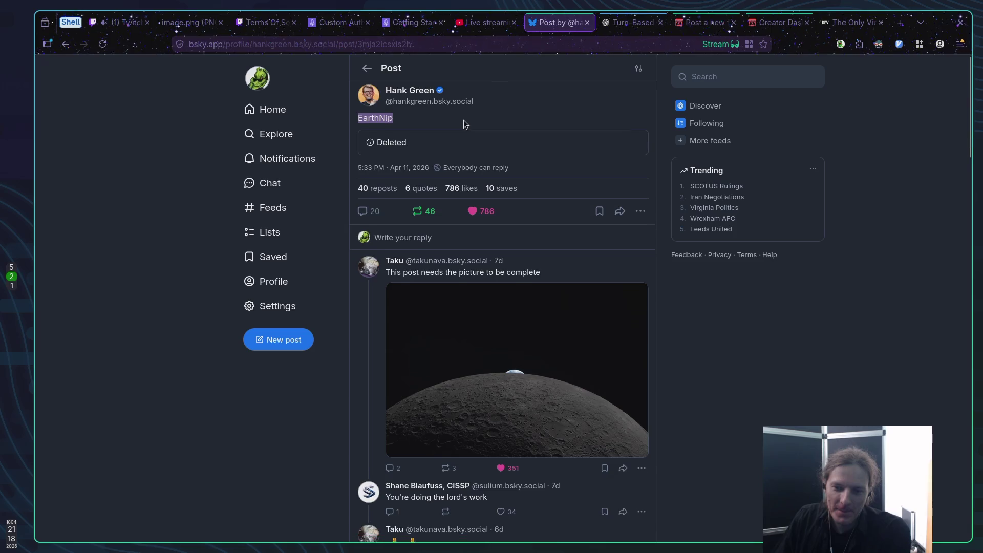
scroll(535, 273, down, 1)
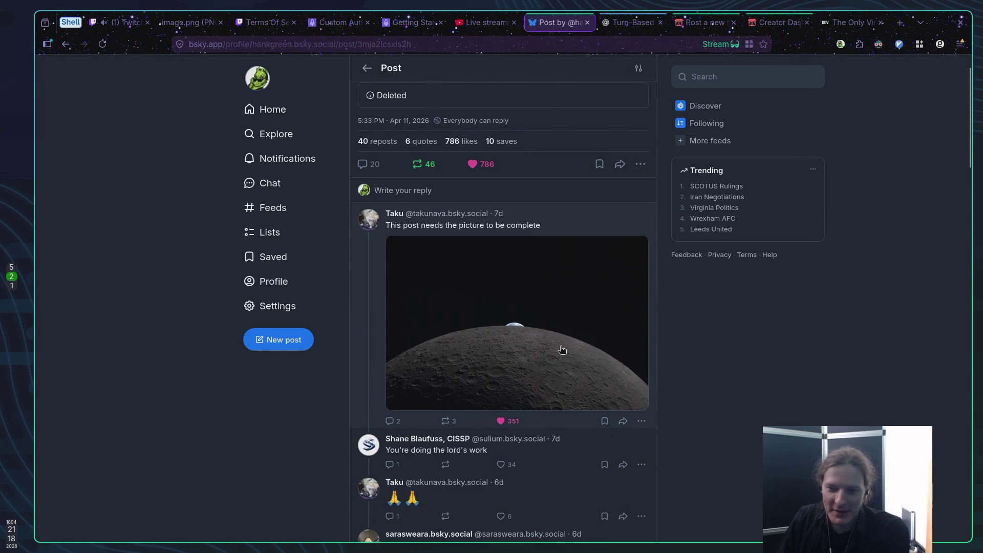
scroll(672, 340, up, 1)
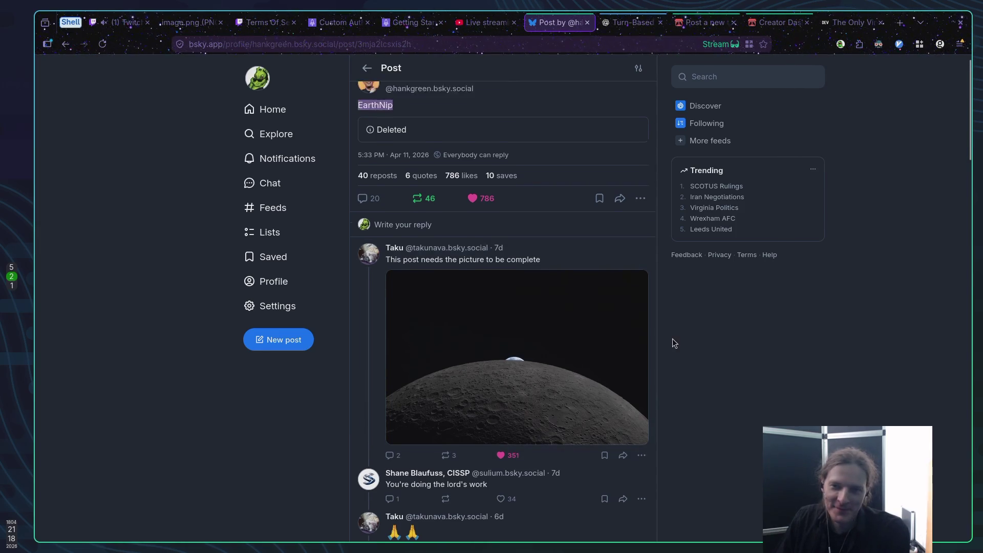
click(381, 121)
scroll(571, 373, down, 15)
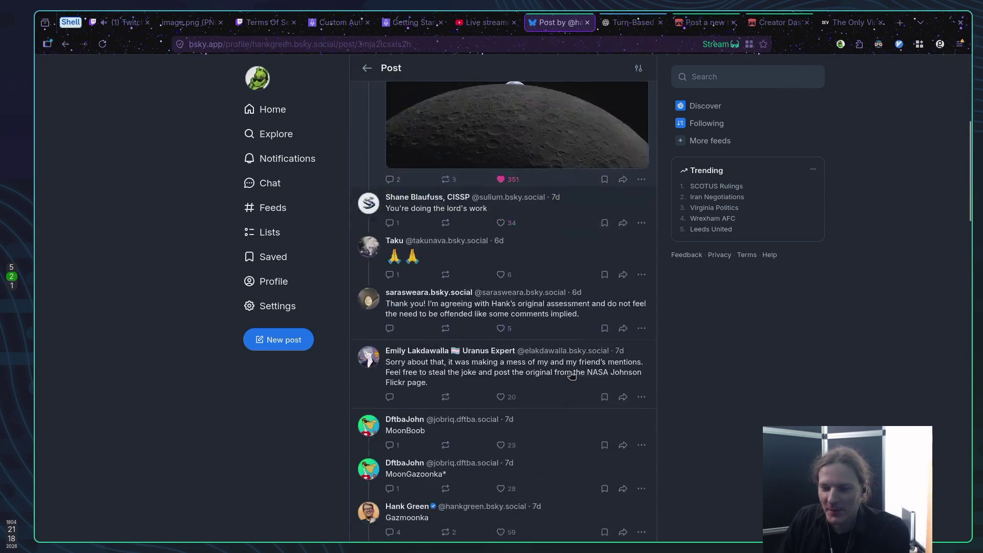
scroll(572, 373, down, 8)
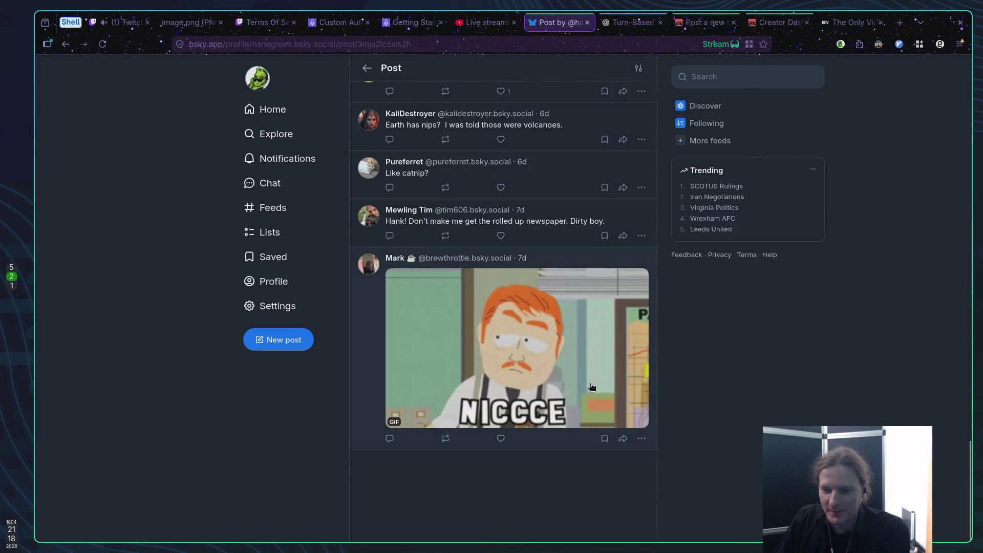
scroll(570, 372, down, 10)
scroll(568, 371, up, 20)
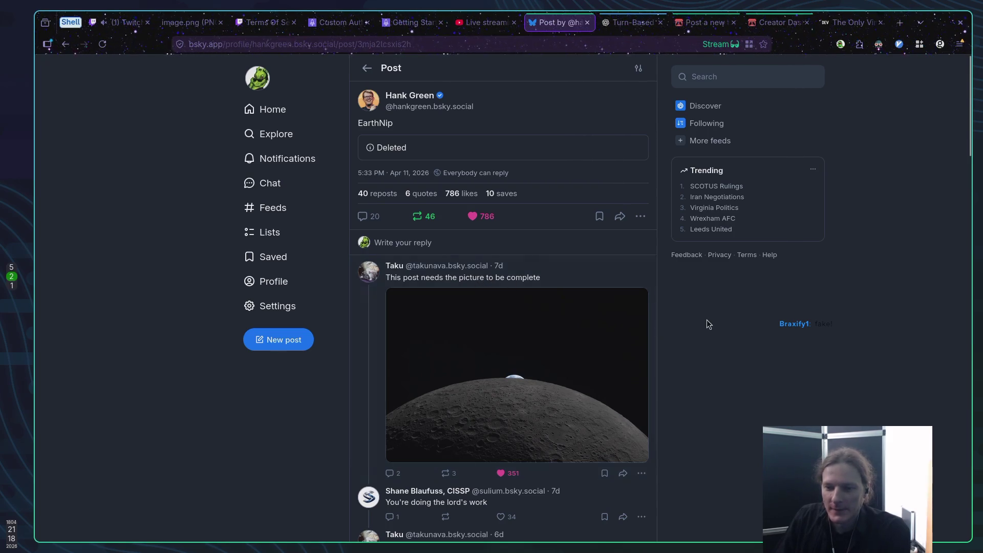
click(547, 370)
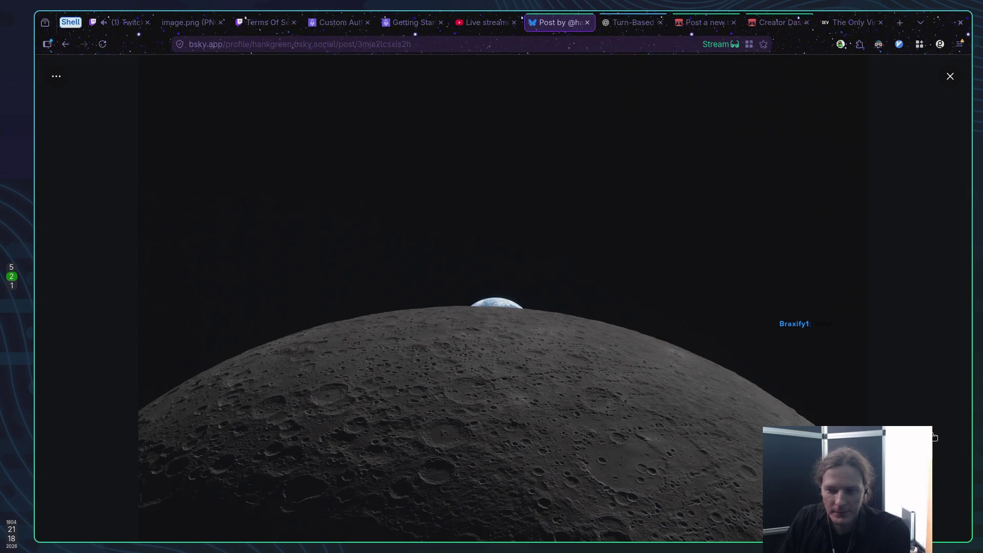
click(797, 410)
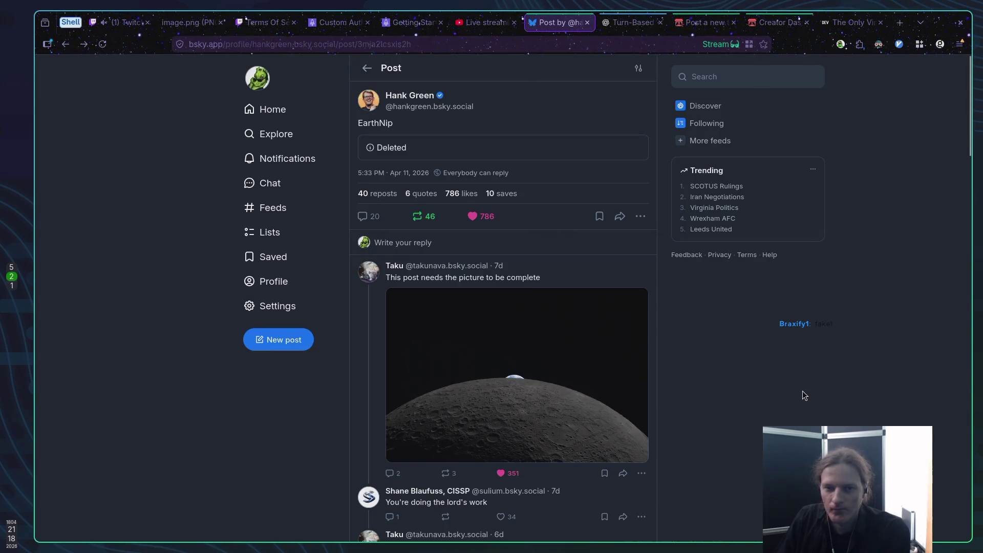
click(277, 114)
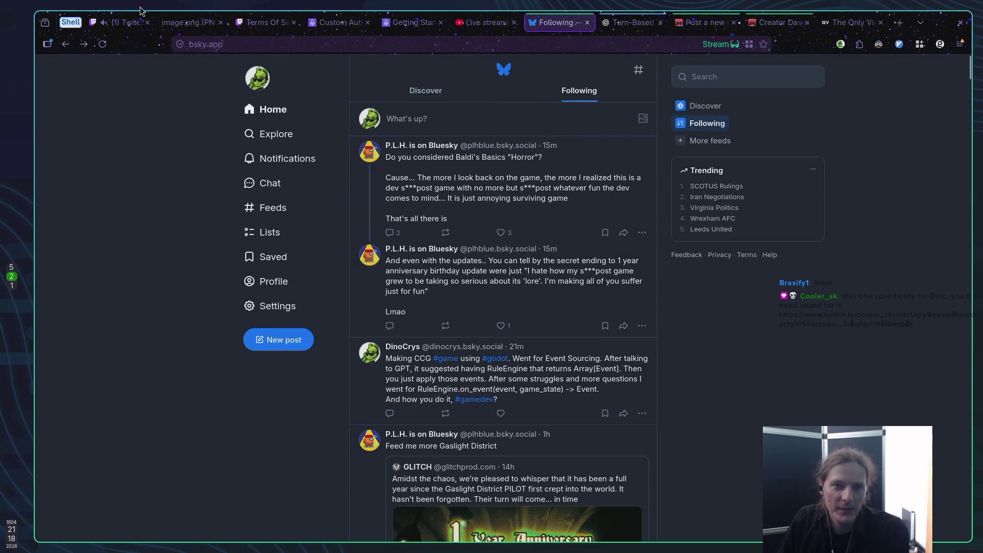
Open the Summoning Kaliak clip linked in the Stream Manager chat.
key(ctrl+1)
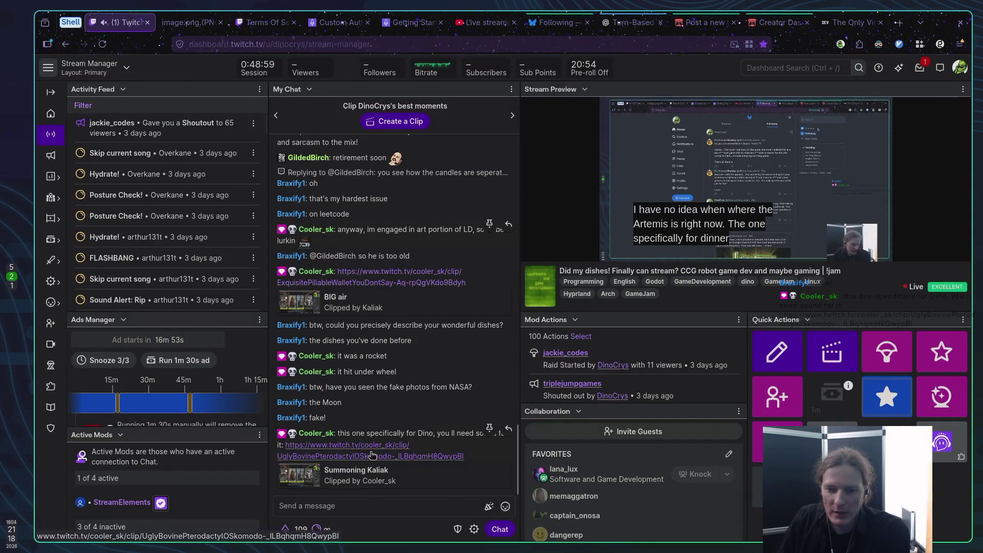
click(372, 455)
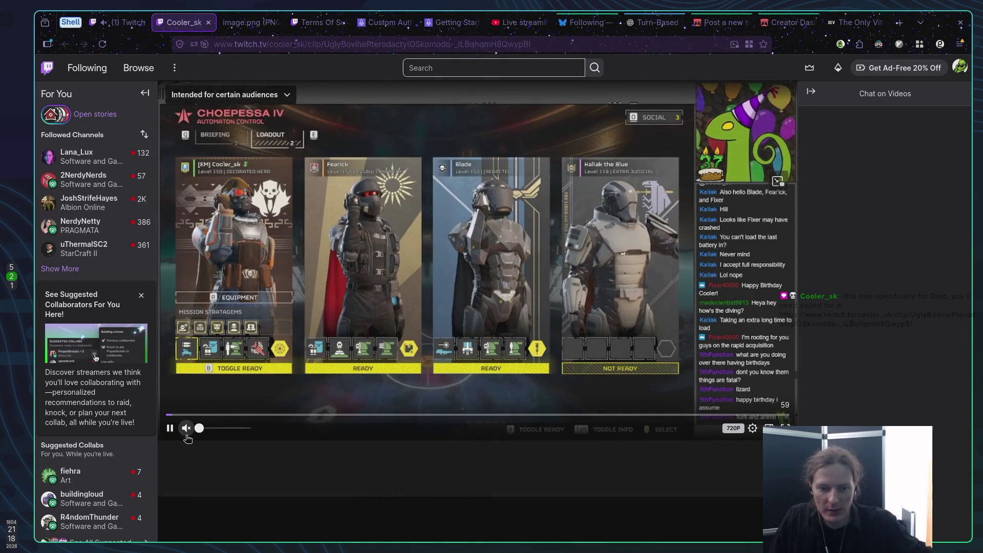
Unmute and watch the Summoning Kaliak clip, then close its tab.
click(187, 434)
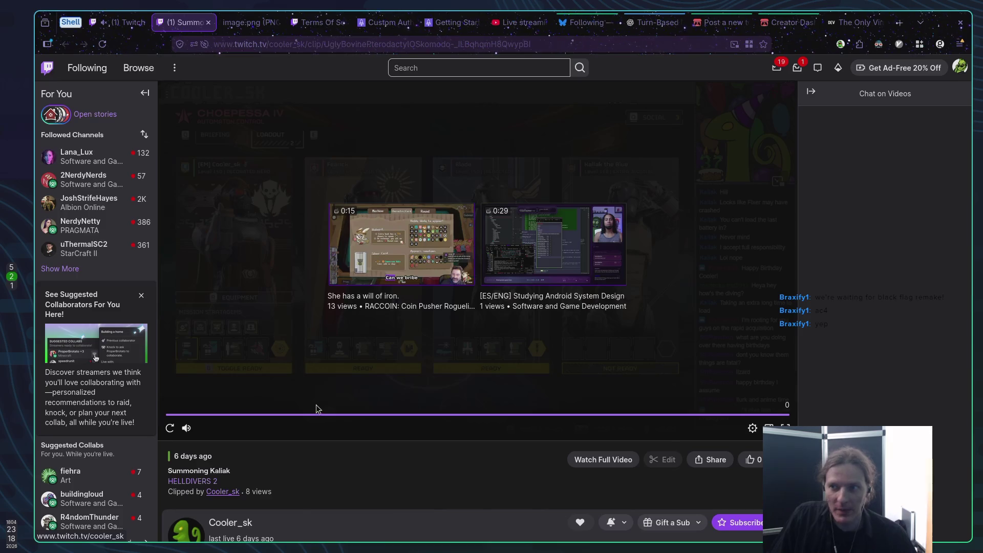
middle_click(183, 23)
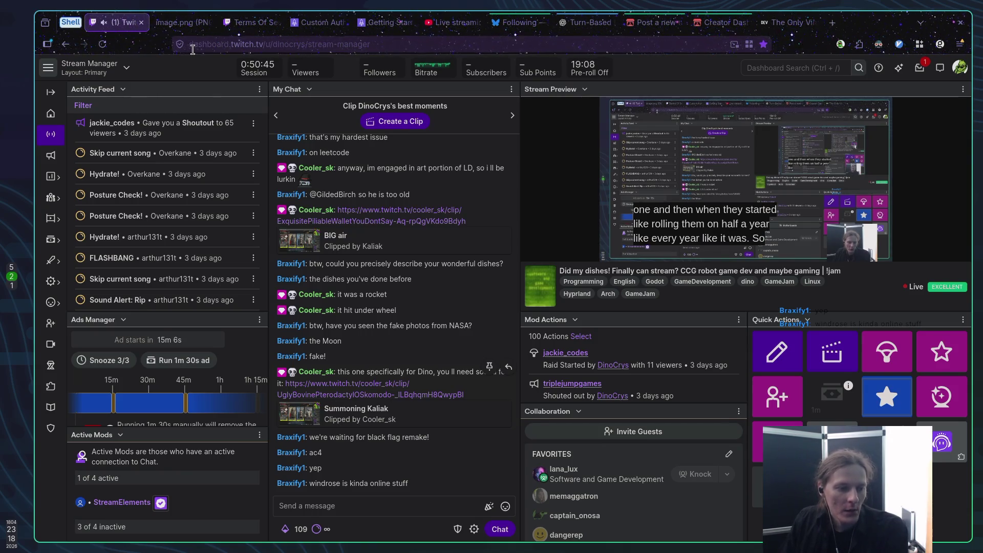
Look at the image.png cake photo, then open a new blank tab.
click(172, 26)
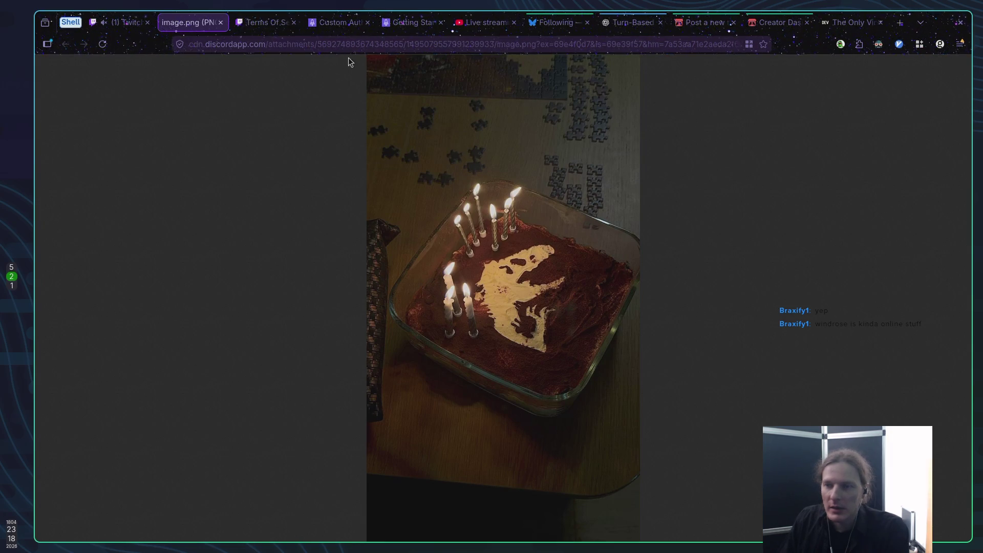
click(901, 23)
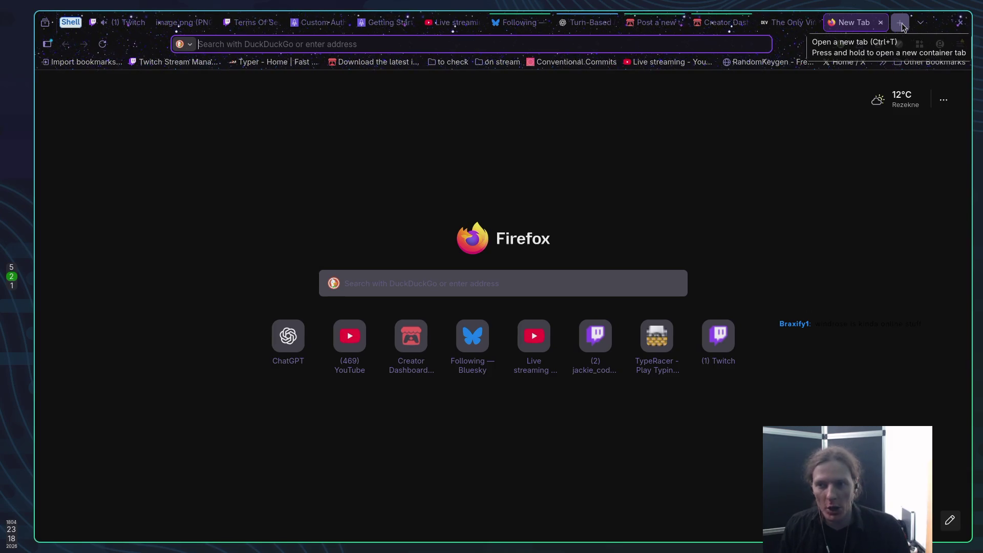
Search 'windrose' and open the Windrose on Steam store page.
text(win)
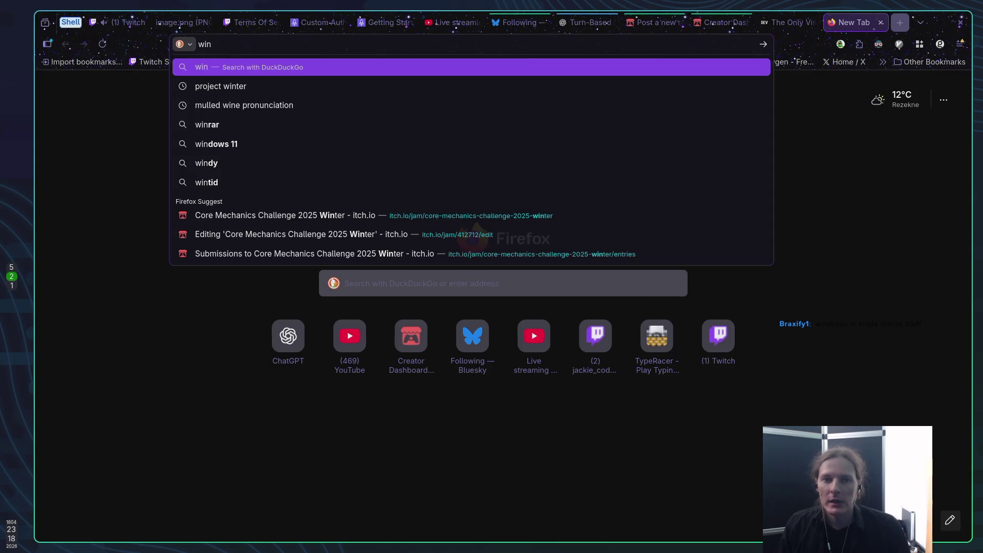
text(drose)
key(Return)
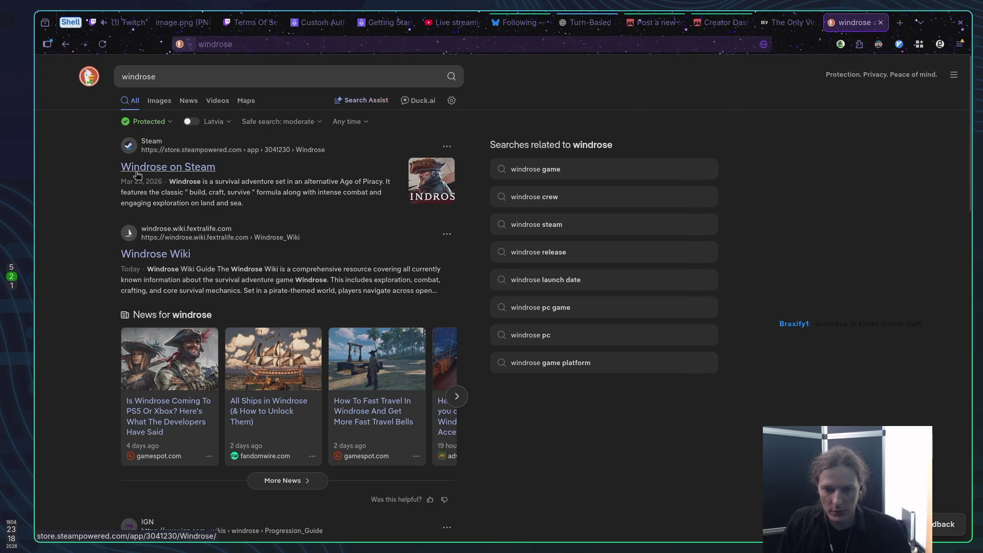
click(136, 172)
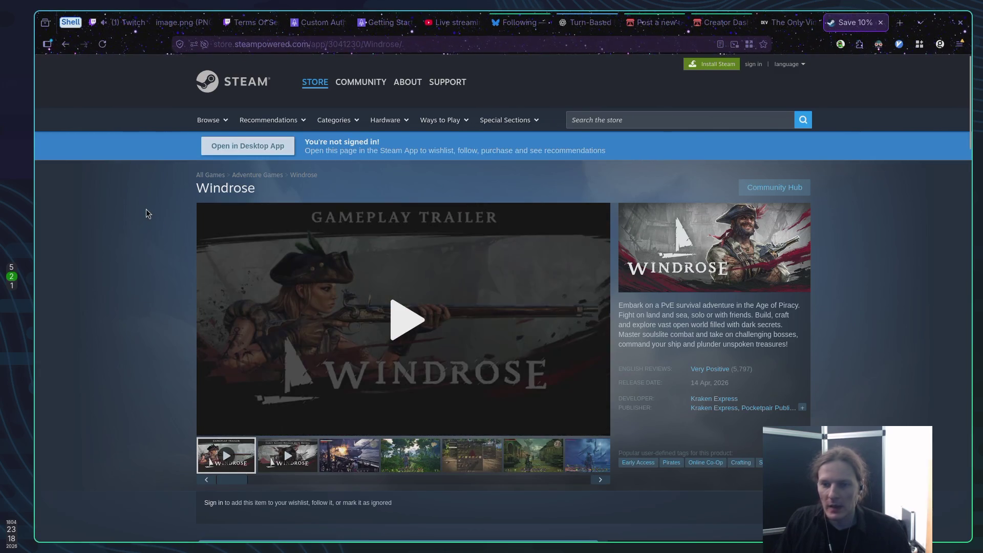
Show the ship-battle screenshot and advance through the gallery to the character creation image.
click(347, 461)
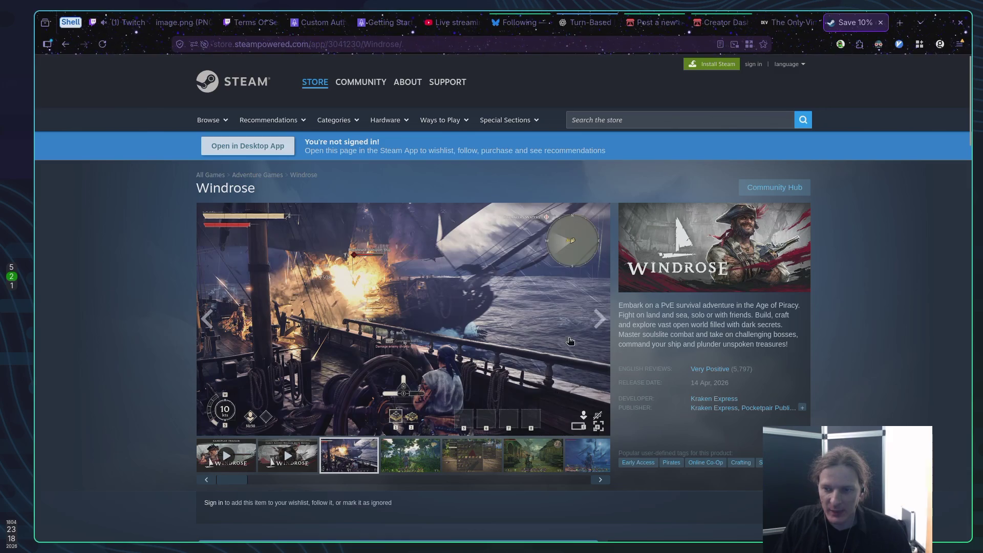
double_click(676, 307)
click(669, 303)
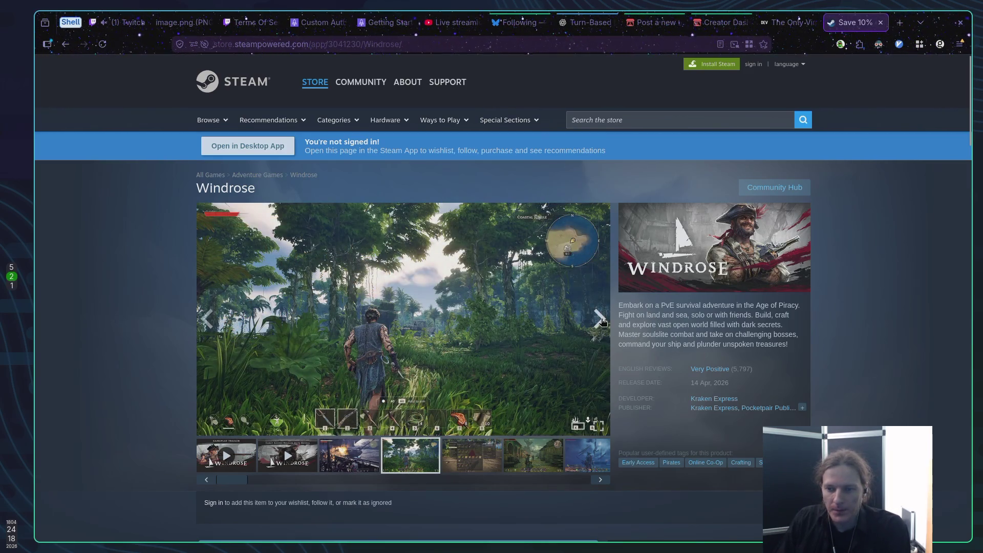
click(602, 320)
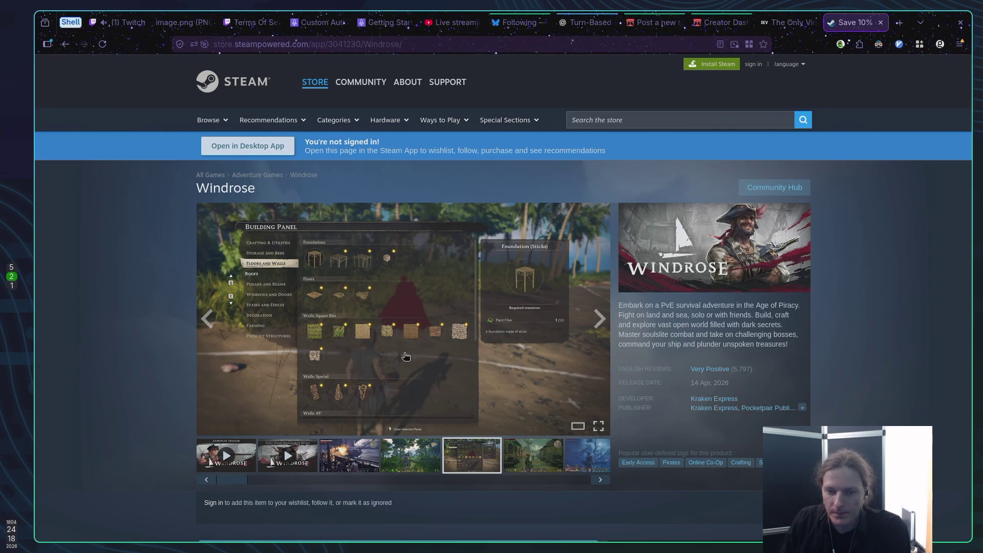
mouse_move(669, 375)
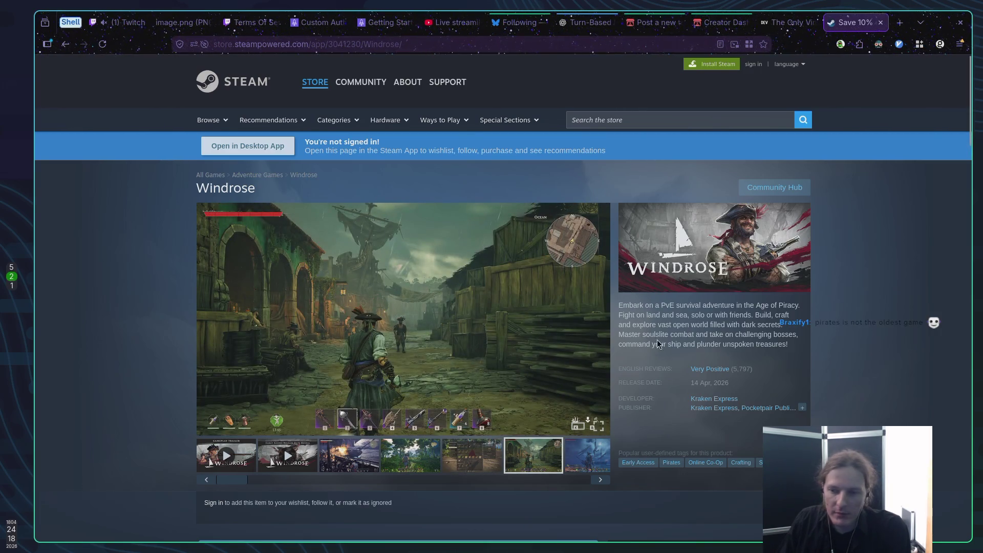
mouse_move(582, 327)
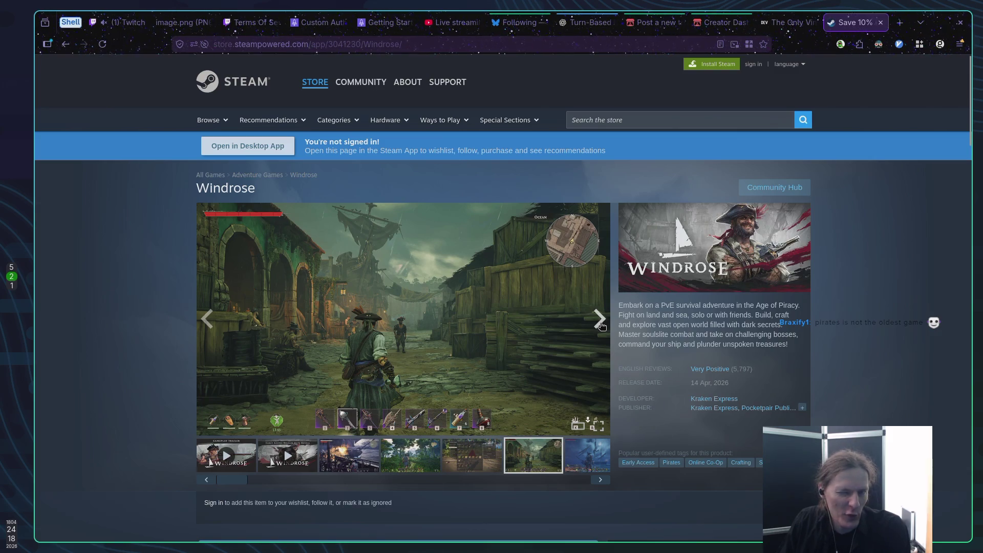
click(601, 320)
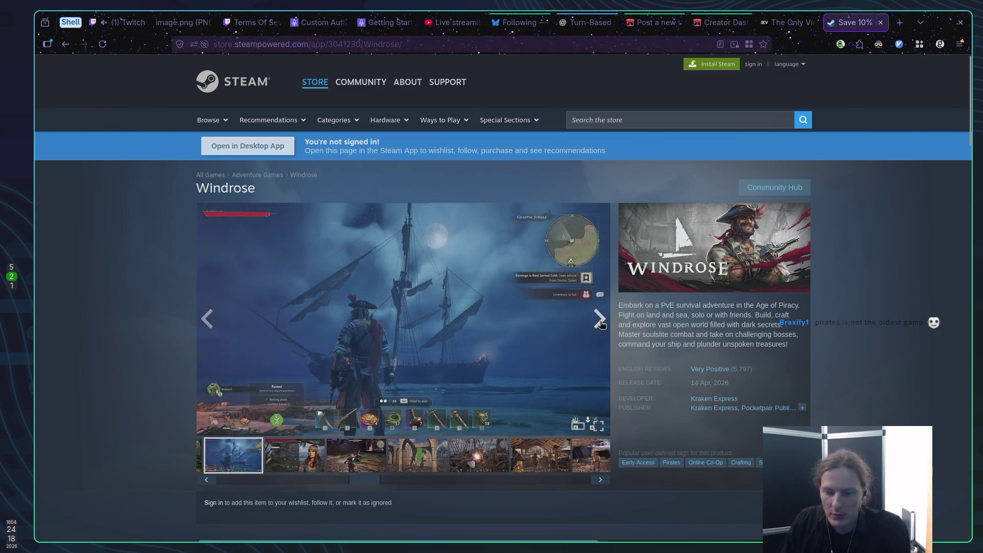
click(601, 320)
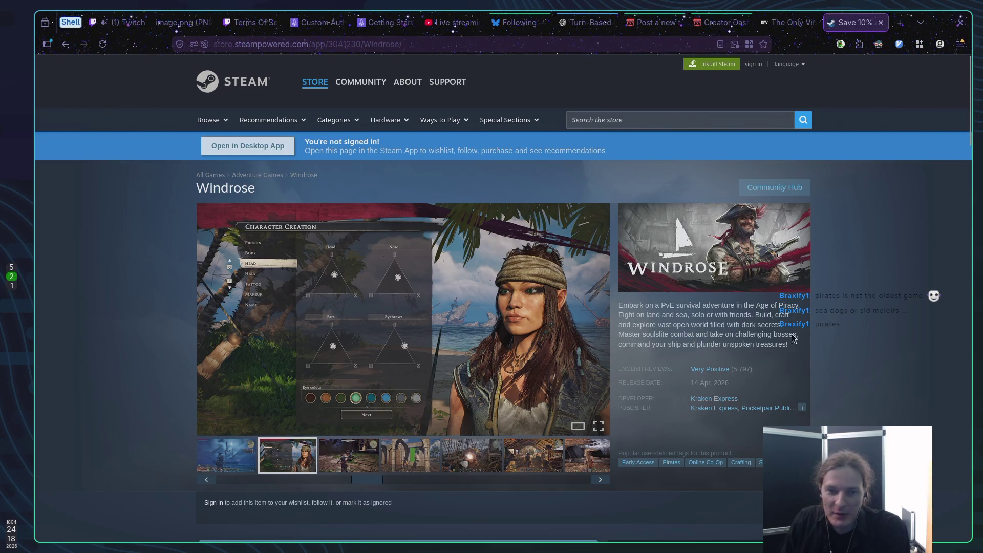
In a new tab, search 'sea dogs', then refine the query to 'sea dogs game'.
click(900, 23)
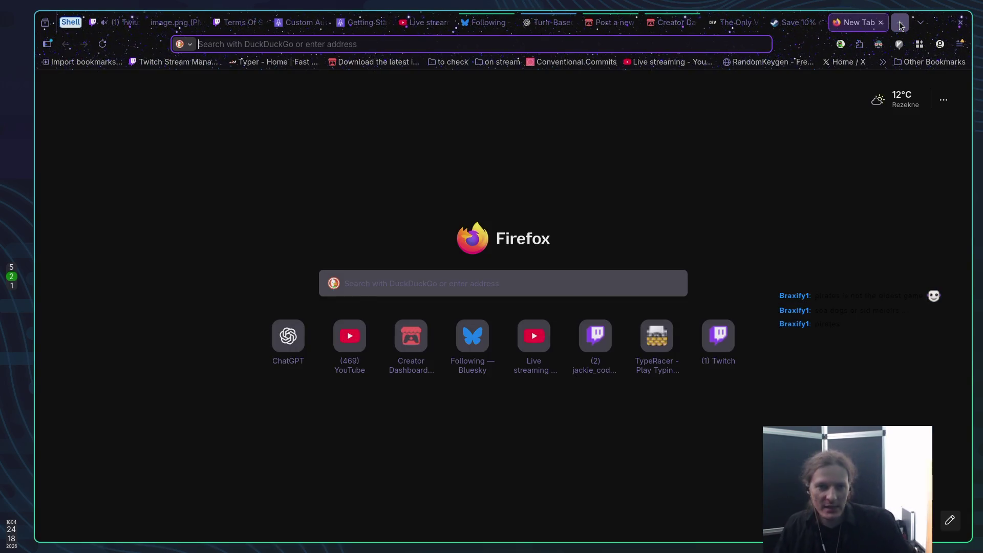
text(sea )
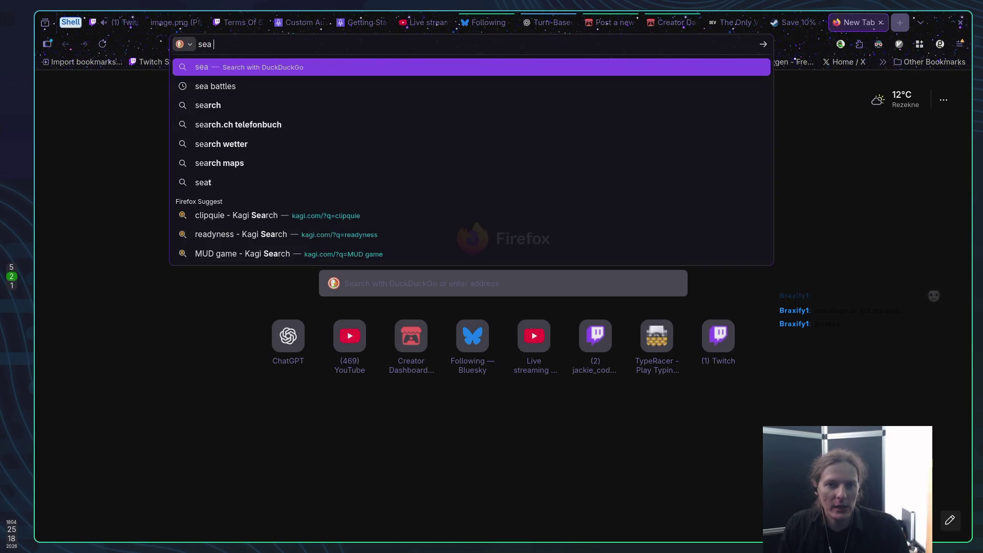
text(dogs)
key(Return)
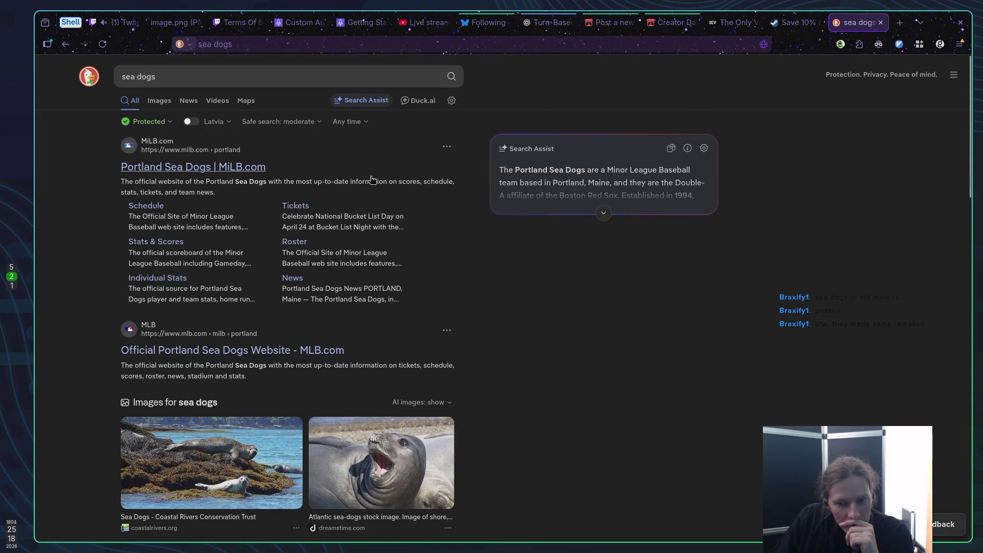
click(179, 76)
text(gam)
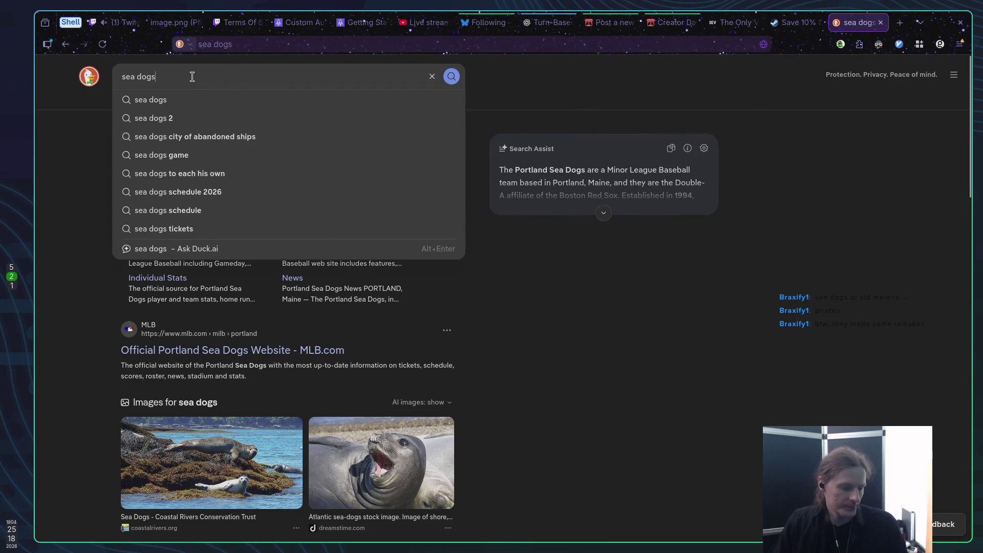
text(e)
key(Return)
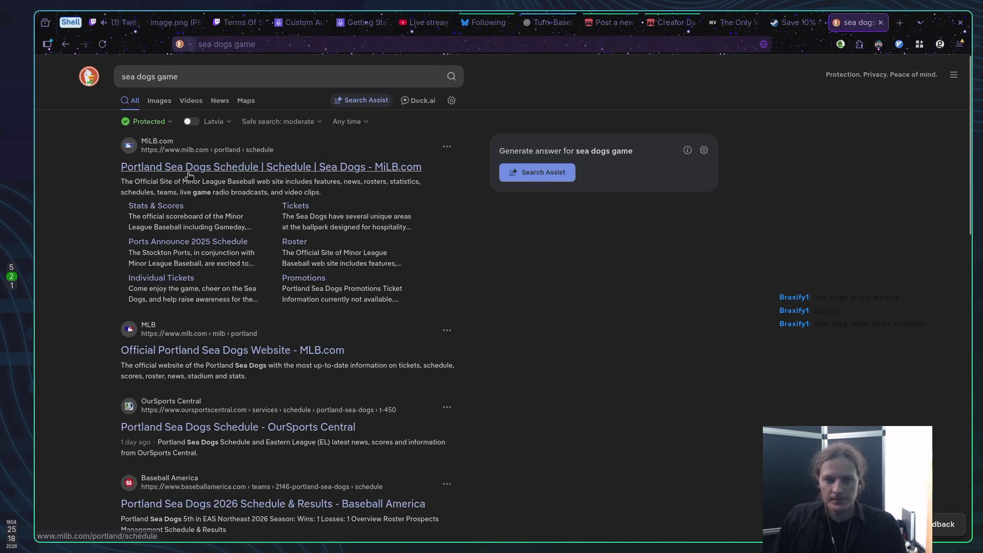
Search 'sea dogs game pirats' and open the Sea Dogs (video game) Wikipedia article.
double_click(170, 77)
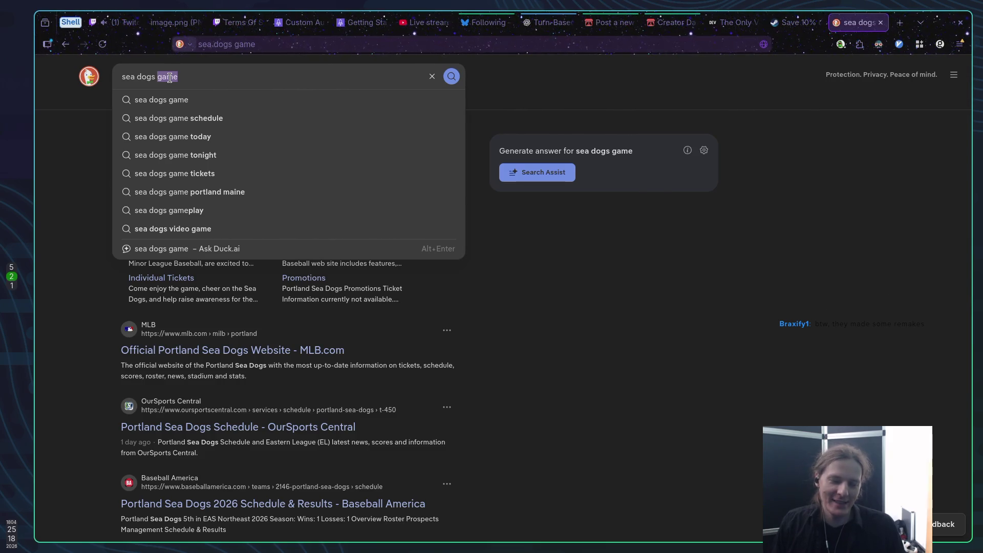
key(Right)
key(BackSpace)
key(BackSpace)
key(BackSpace)
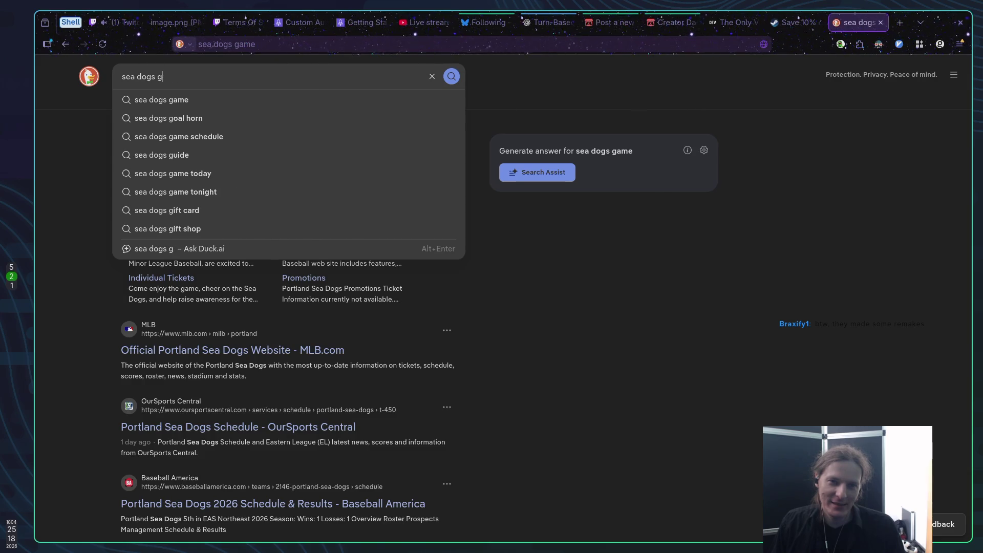
text(ame pirate)
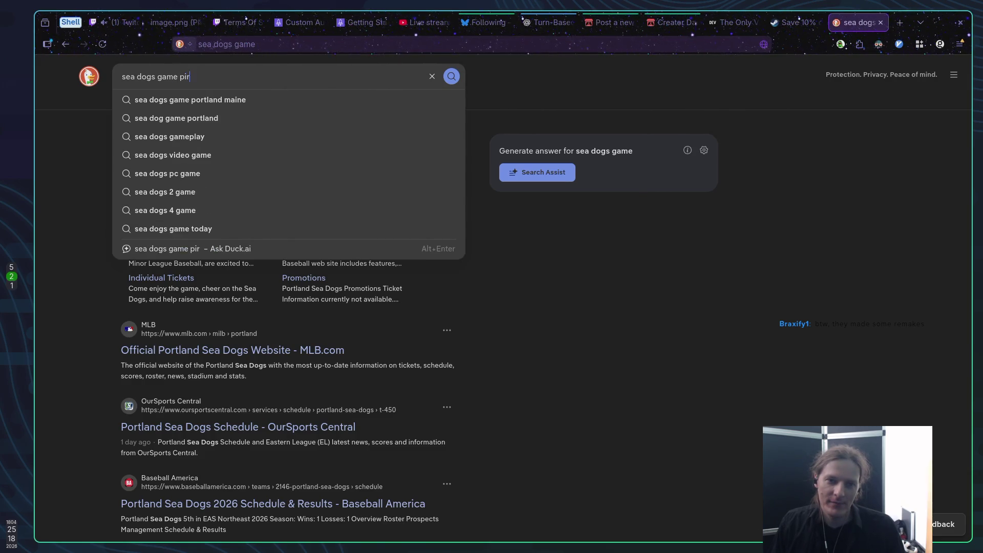
key(BackSpace)
text(s)
key(Return)
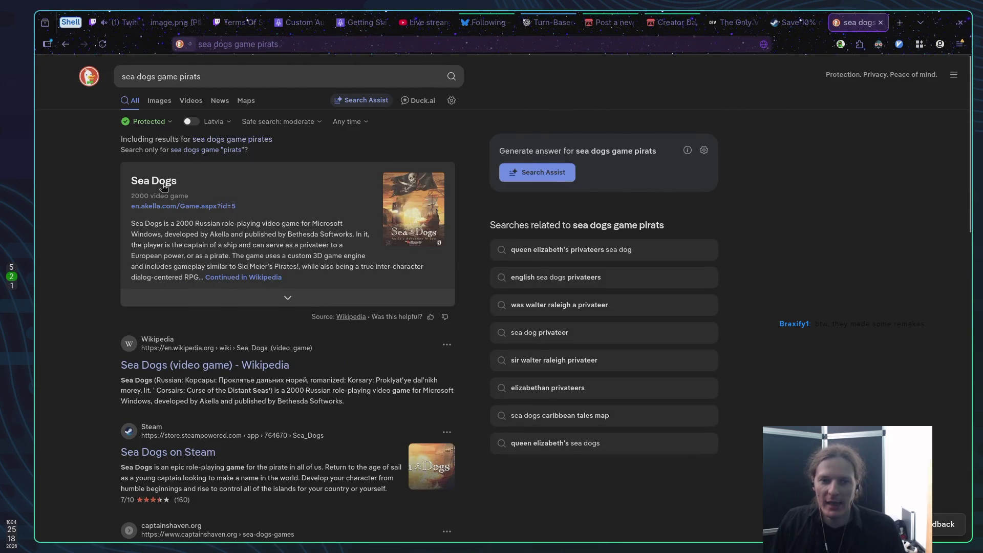
click(160, 188)
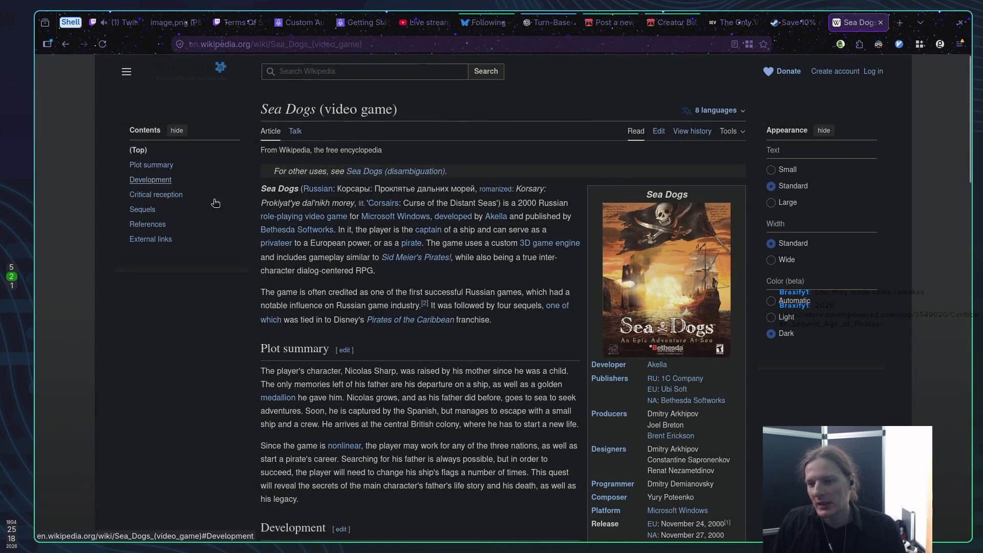
Scroll the Sea Dogs article and follow its link to the Sid Meier's Pirates! article.
scroll(502, 254, down, 2)
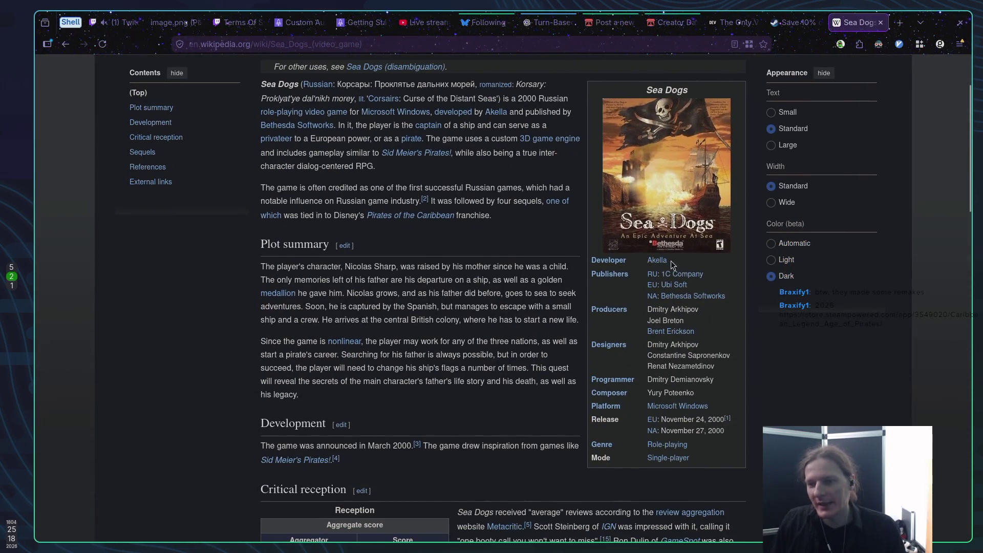
scroll(466, 225, down, 15)
scroll(520, 225, up, 10)
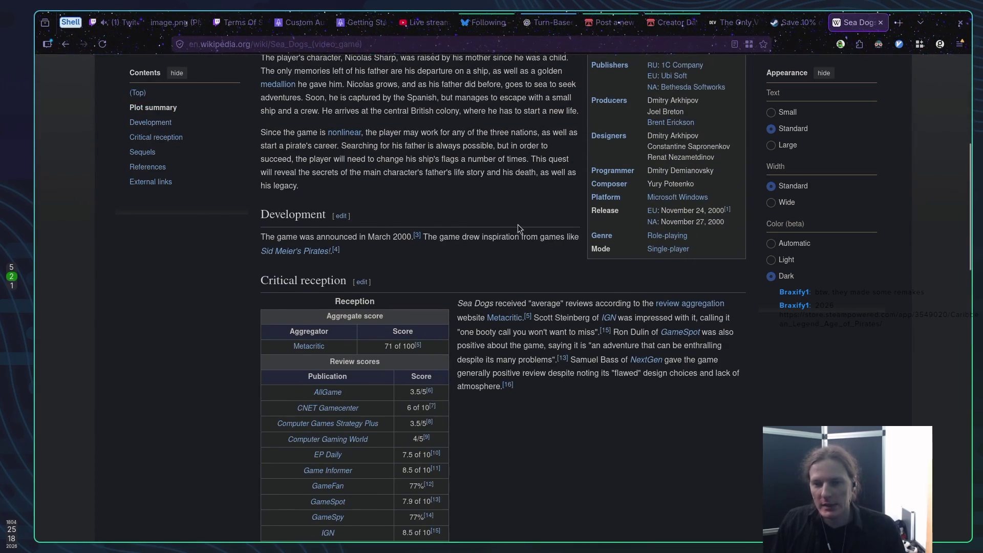
scroll(518, 229, up, 6)
scroll(515, 227, down, 5)
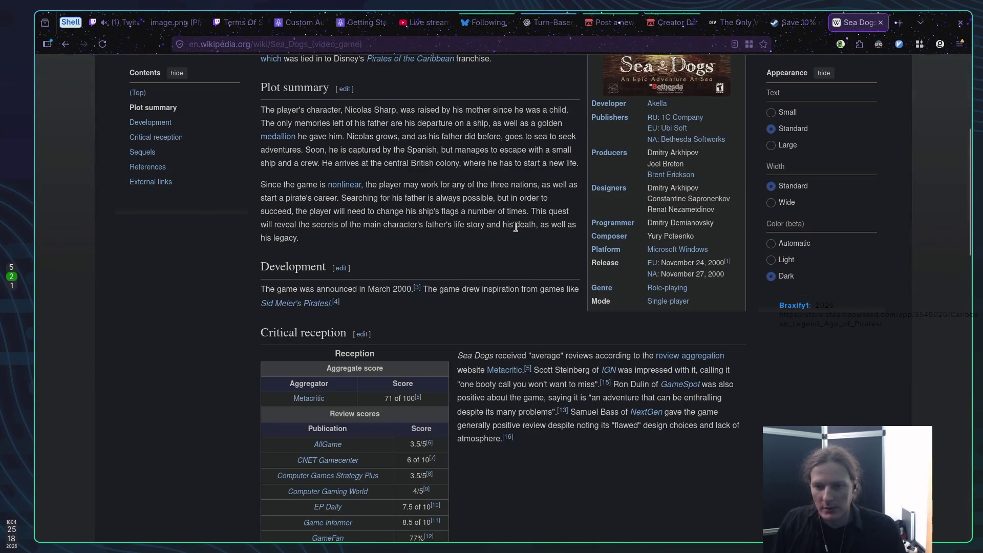
click(300, 304)
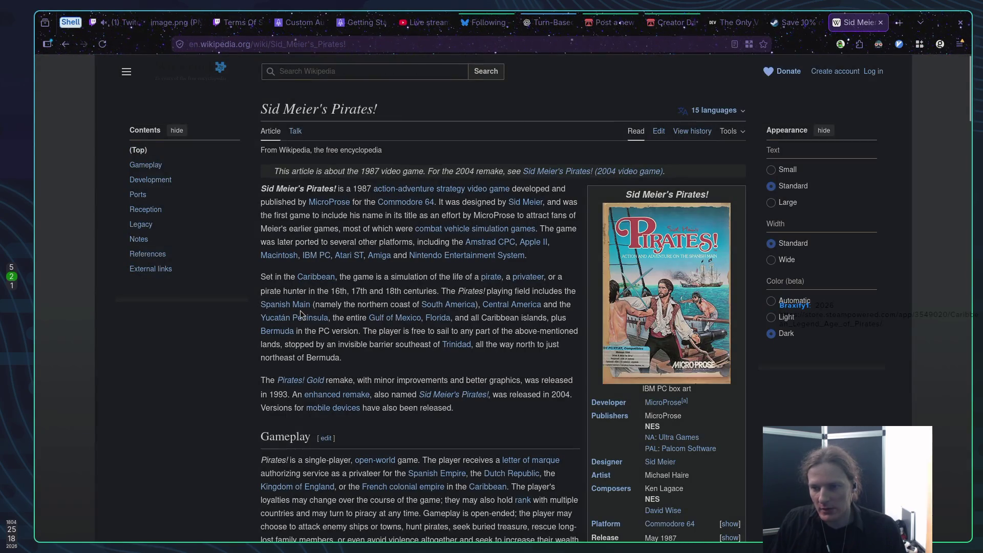
Skim the Sid Meier's Pirates! article, then go back to Sea Dogs.
scroll(348, 311, down, 10)
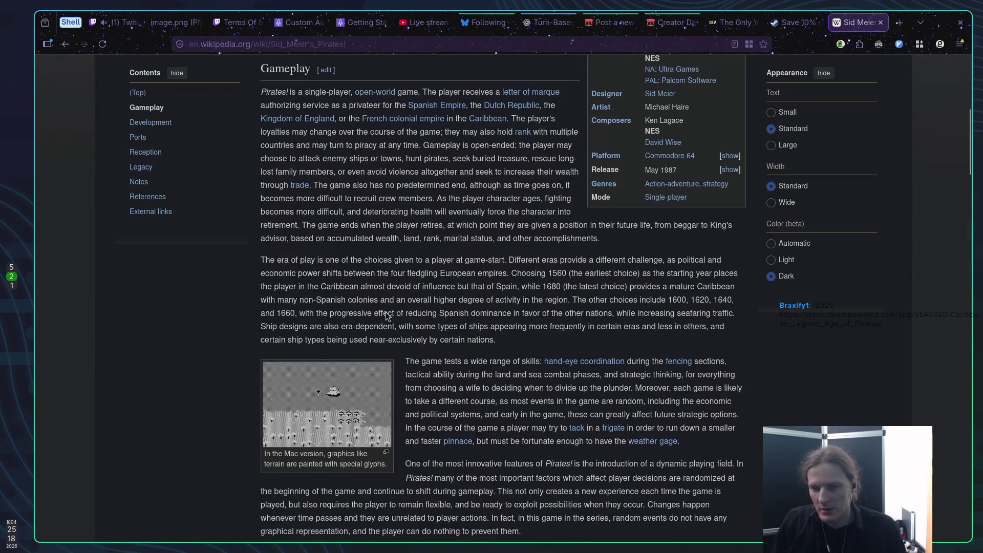
scroll(385, 311, up, 3)
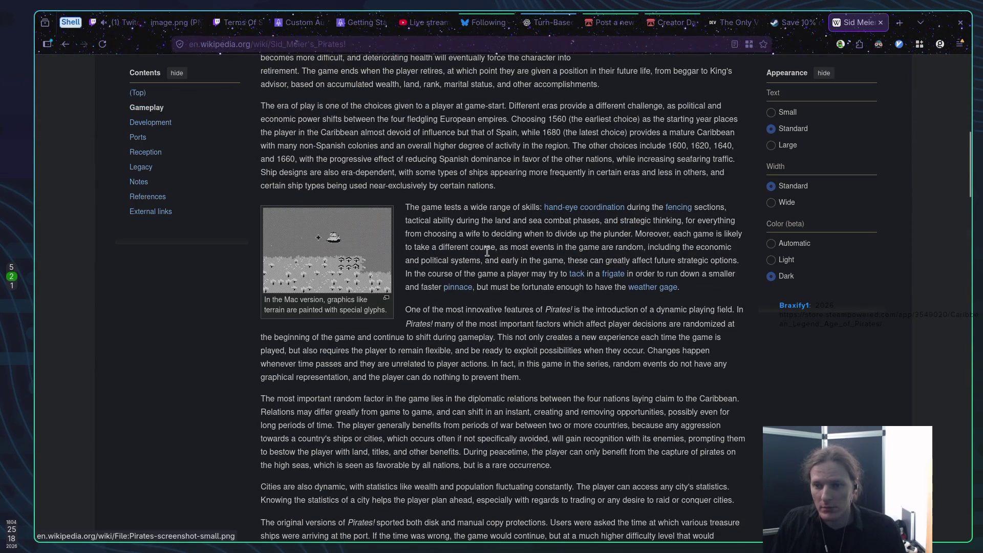
scroll(491, 259, down, 6)
scroll(490, 257, down, 20)
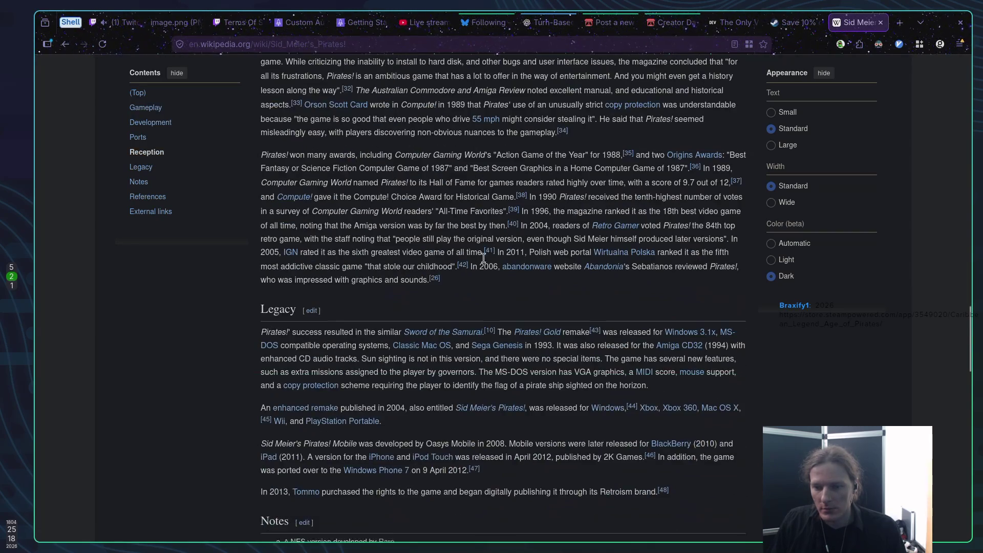
scroll(483, 259, up, 20)
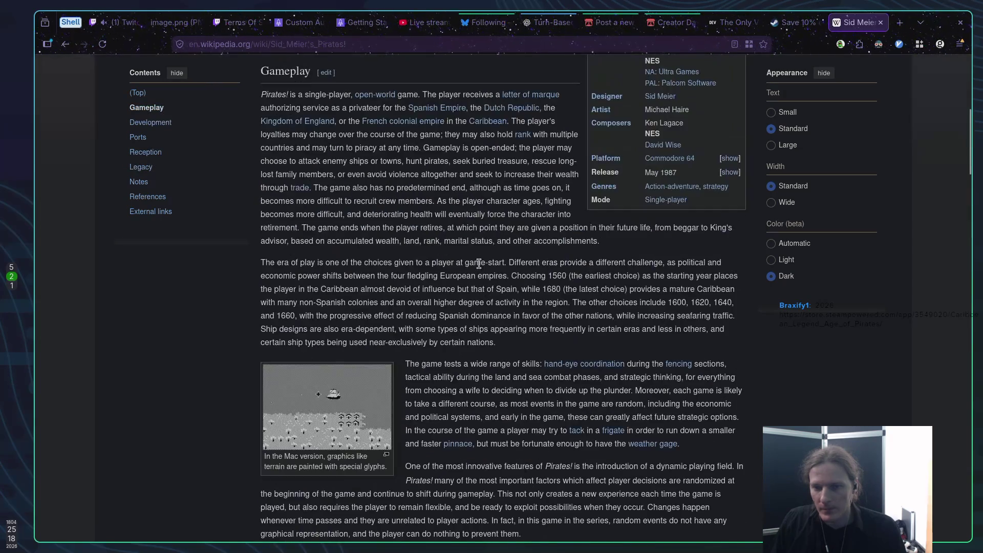
key(alt+Left)
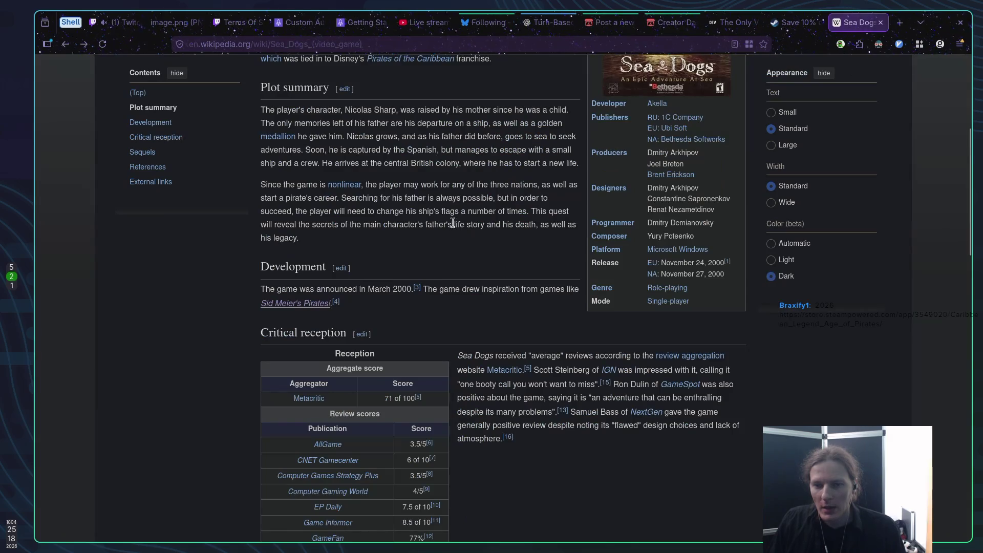
Close the Sea Dogs Wikipedia tab with Ctrl+W.
scroll(429, 295, up, 5)
scroll(648, 314, down, 5)
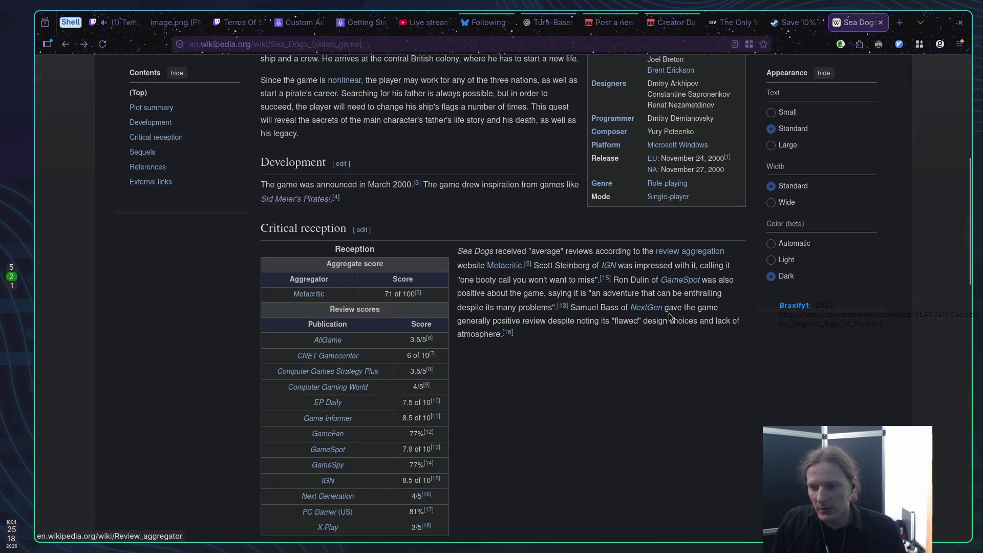
scroll(688, 309, up, 5)
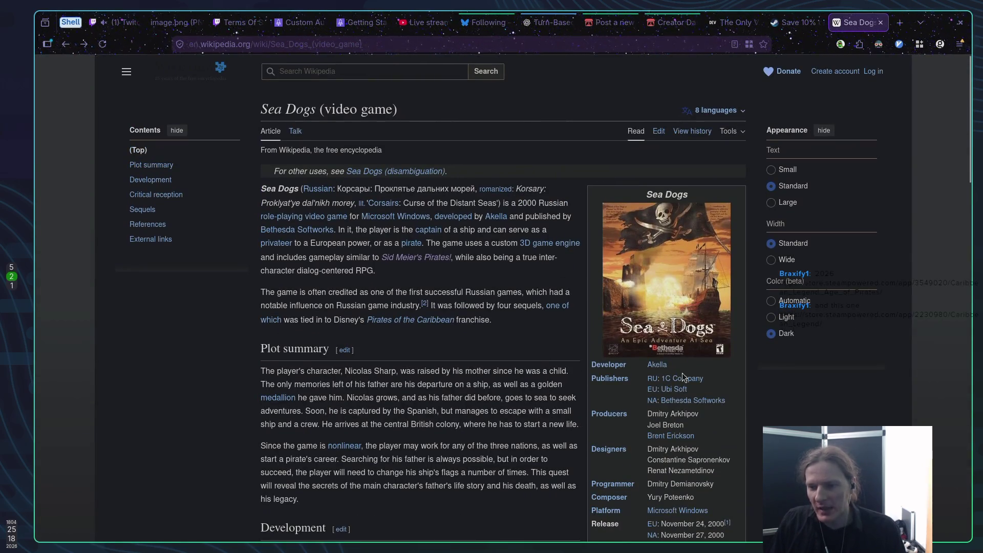
mouse_move(686, 382)
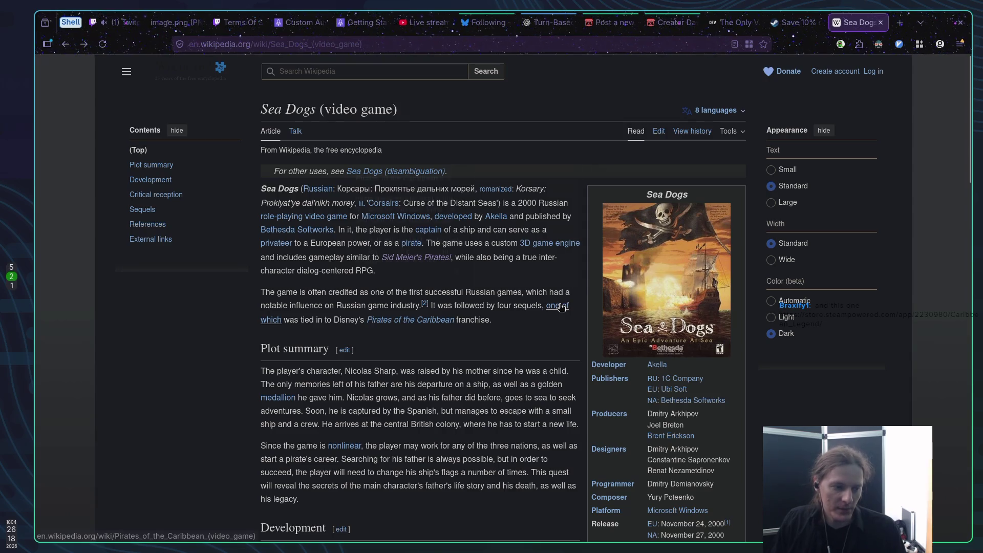
key(ctrl+w)
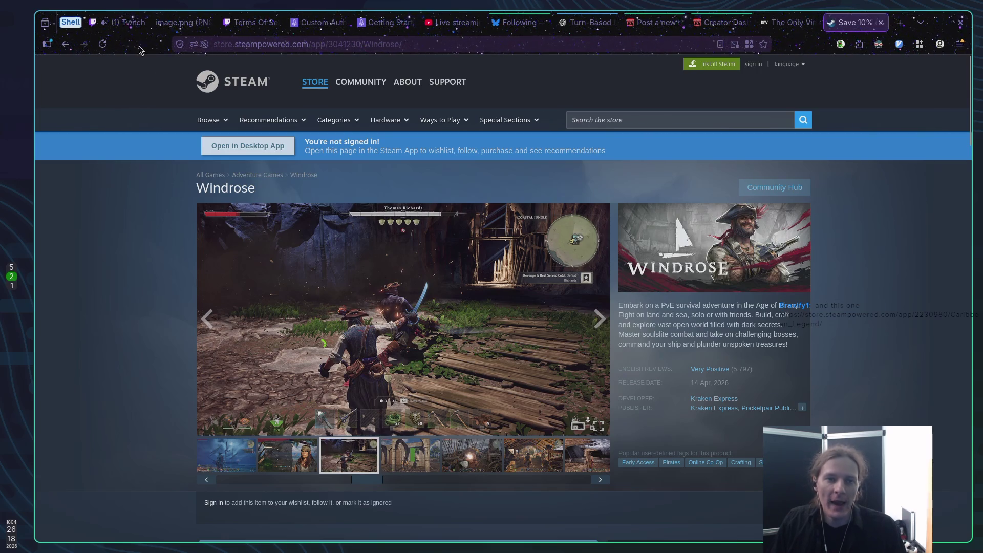
Open both Steam links from the Twitch chat in background tabs and view Caribbean Legend.
click(123, 22)
middle_click(393, 456)
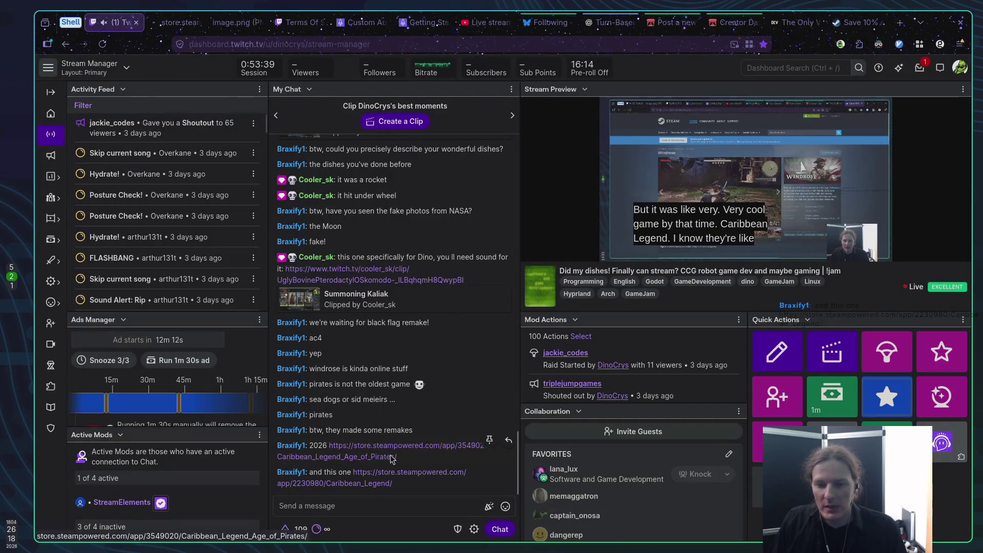
middle_click(393, 476)
click(166, 23)
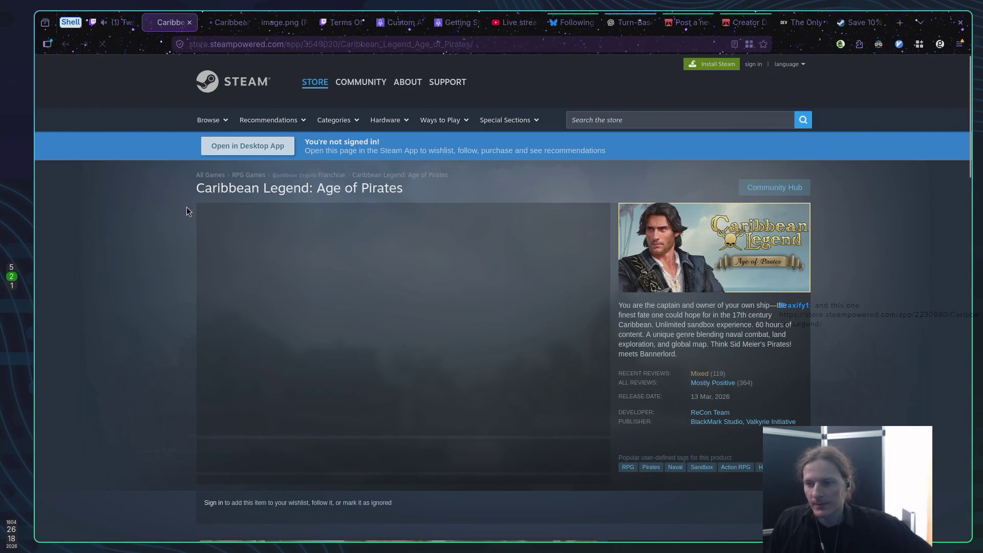
Flip through Caribbean Legend screenshots: beach, naval battle, map, inventory, ships, ports, island map.
scroll(185, 242, down, 3)
scroll(185, 242, up, 3)
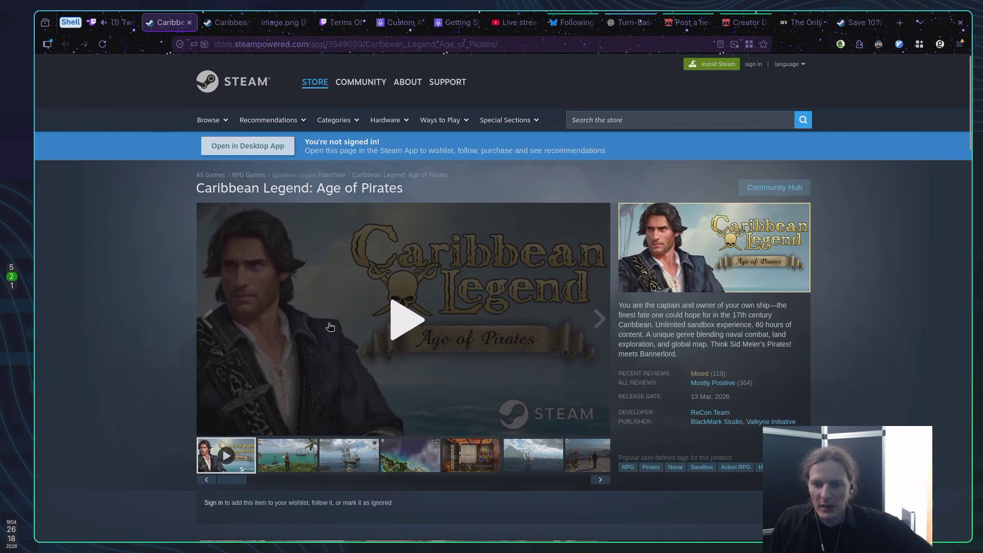
click(309, 450)
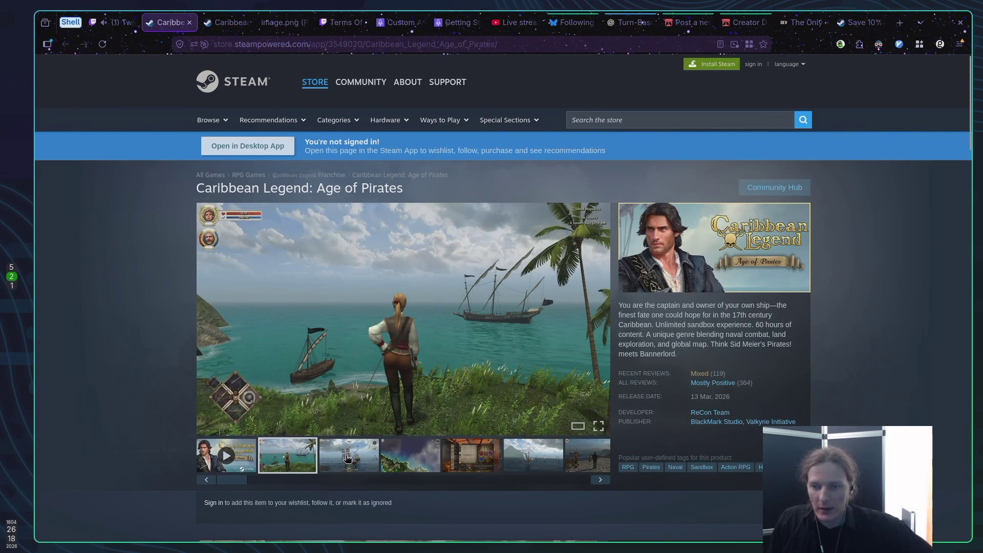
click(348, 457)
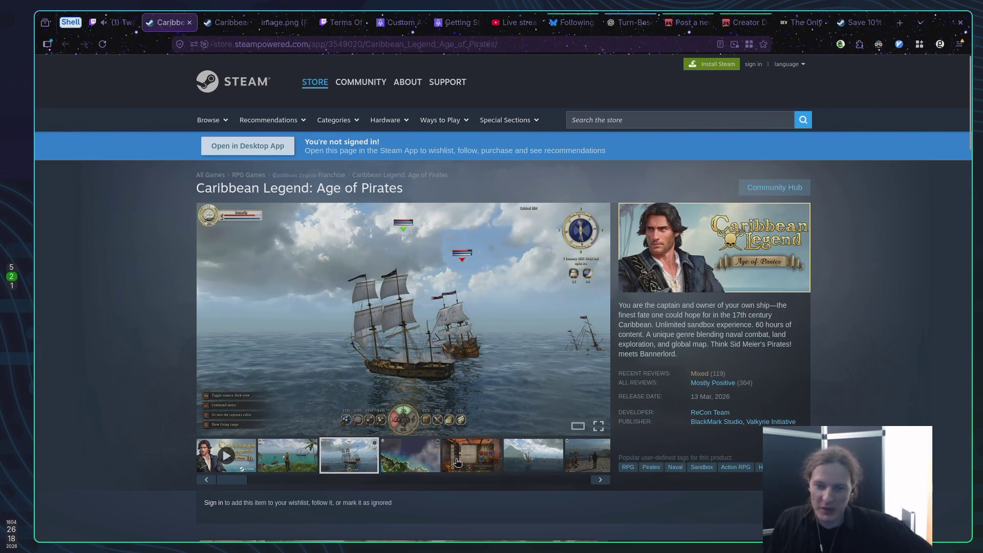
click(418, 457)
click(479, 458)
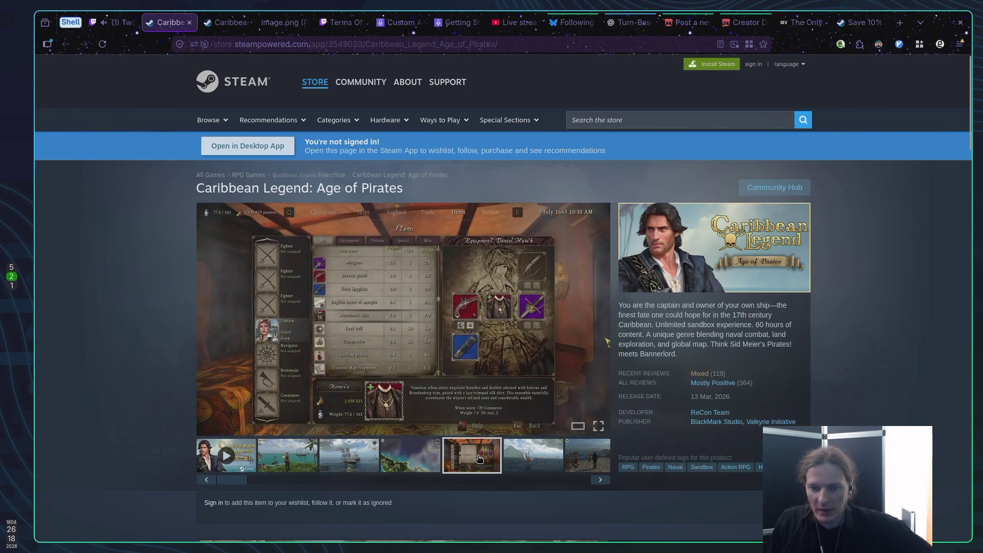
mouse_move(443, 338)
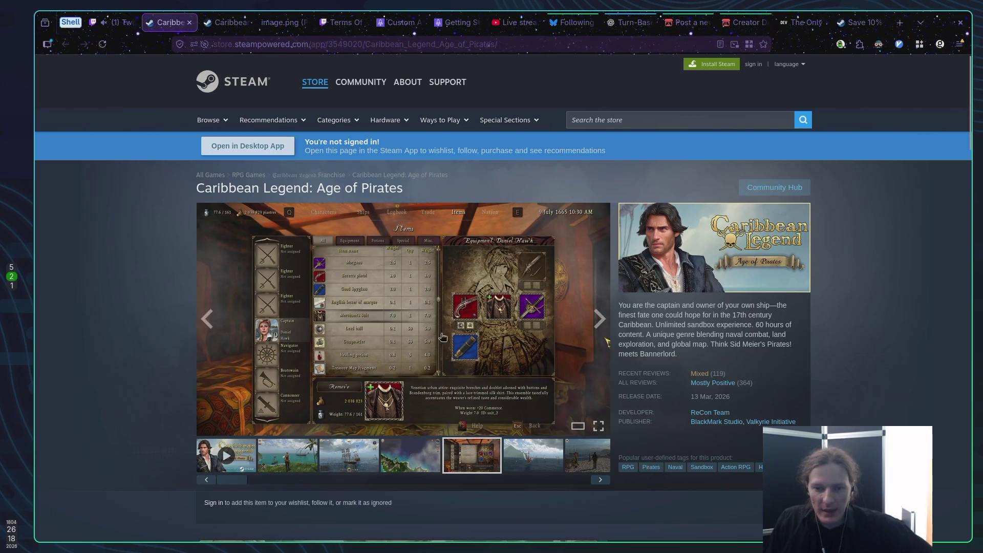
click(548, 458)
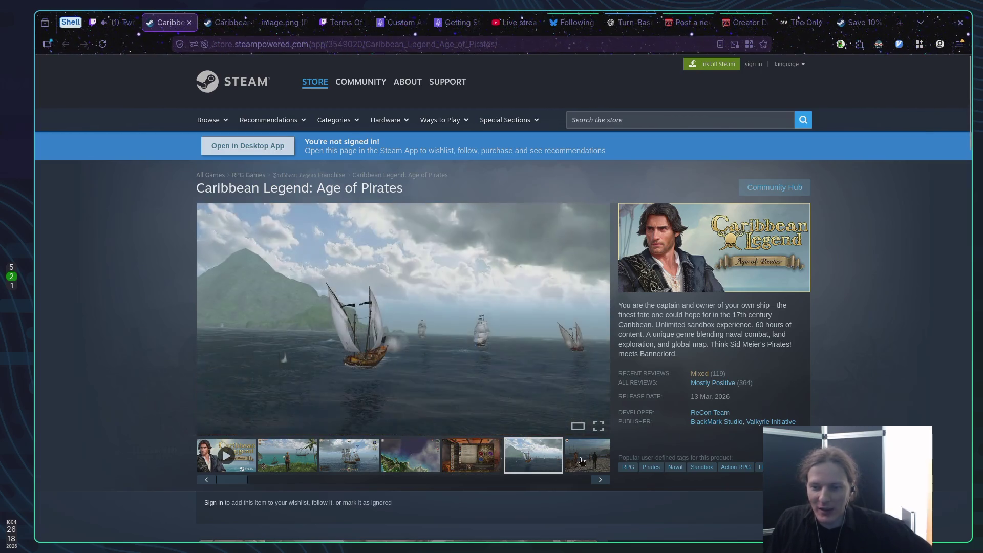
click(591, 461)
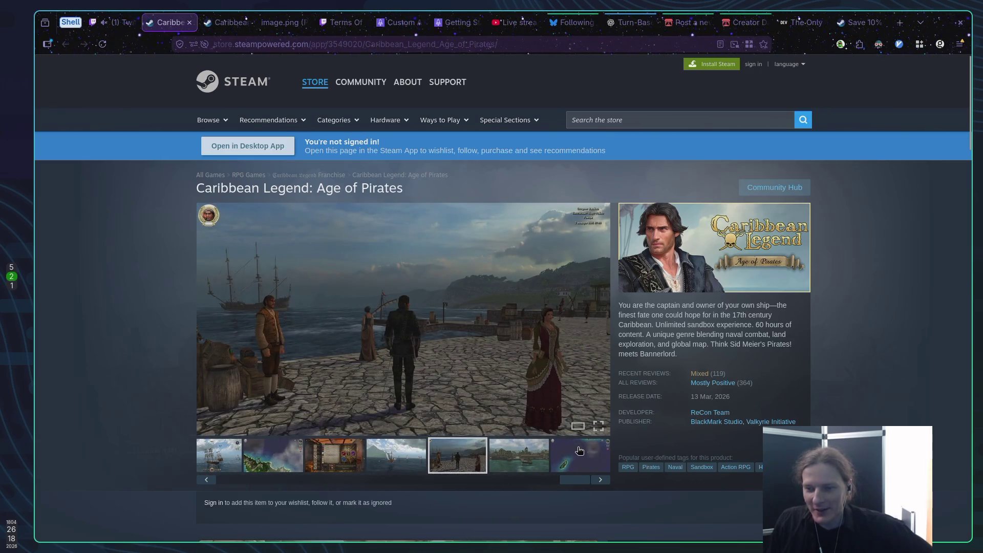
click(525, 464)
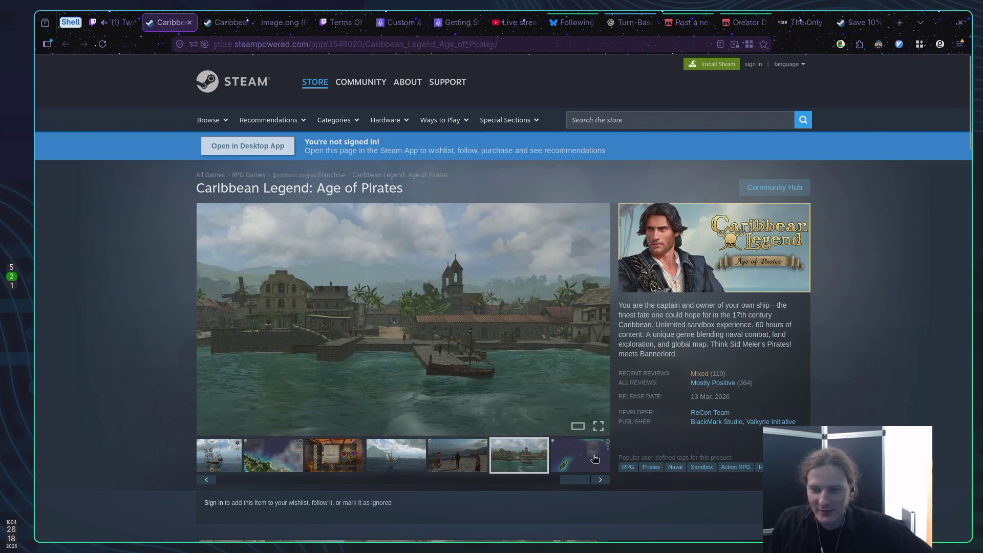
click(590, 453)
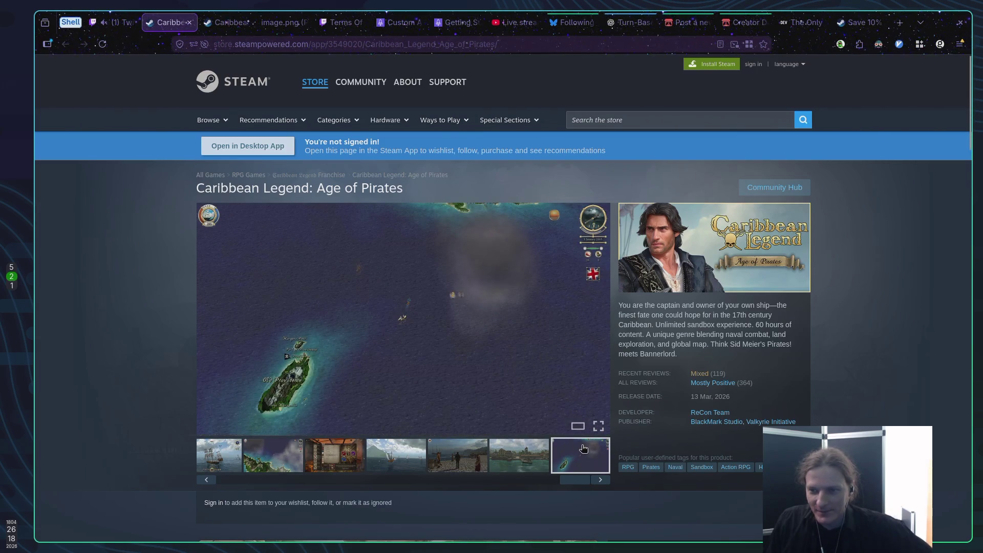
Scroll down the store page to the Most Helpful Reviews section.
scroll(583, 449, down, 10)
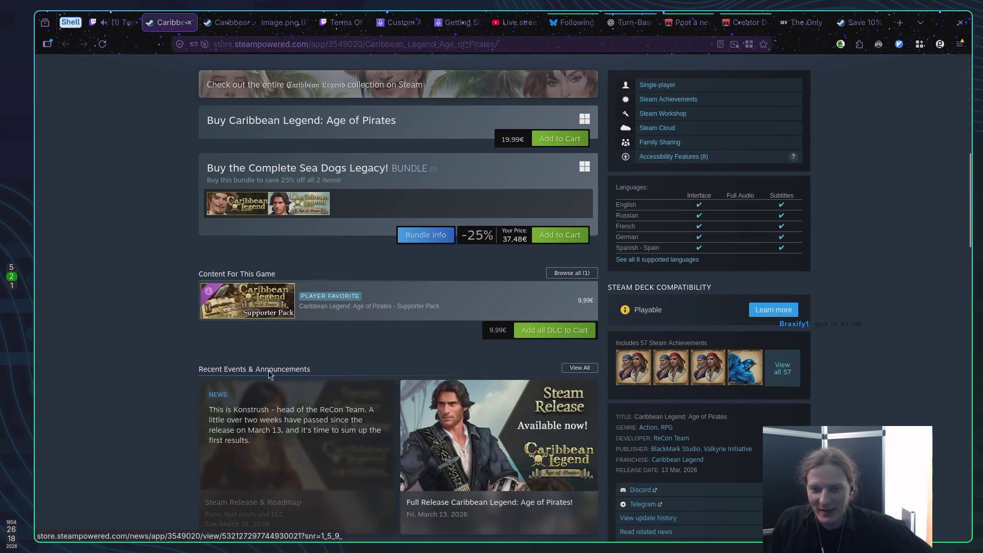
scroll(108, 348, up, 10)
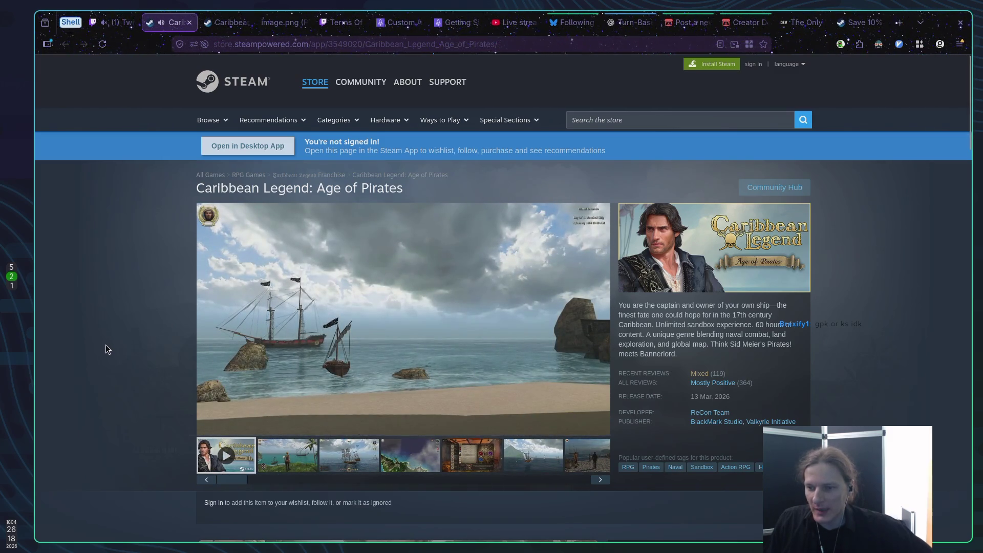
scroll(106, 345, down, 20)
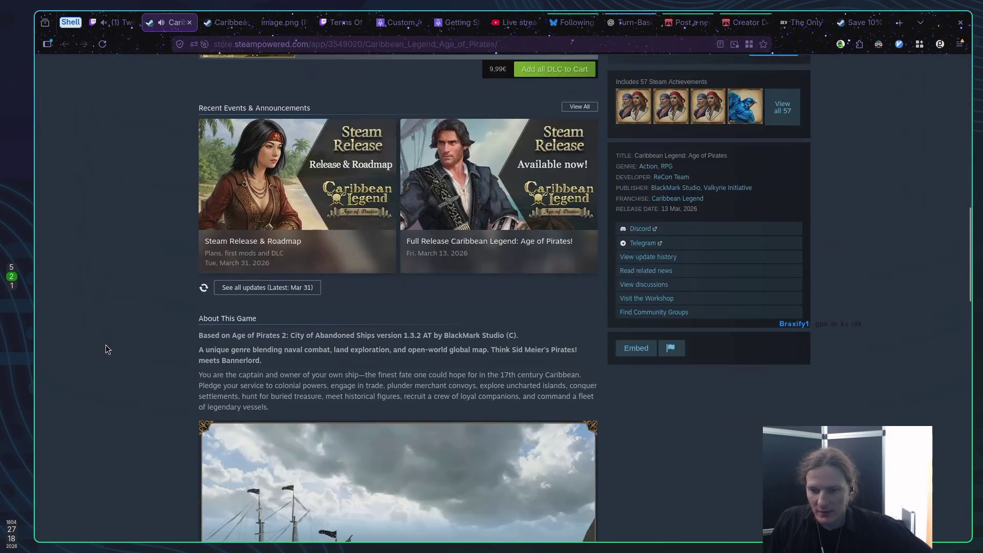
scroll(107, 348, down, 12)
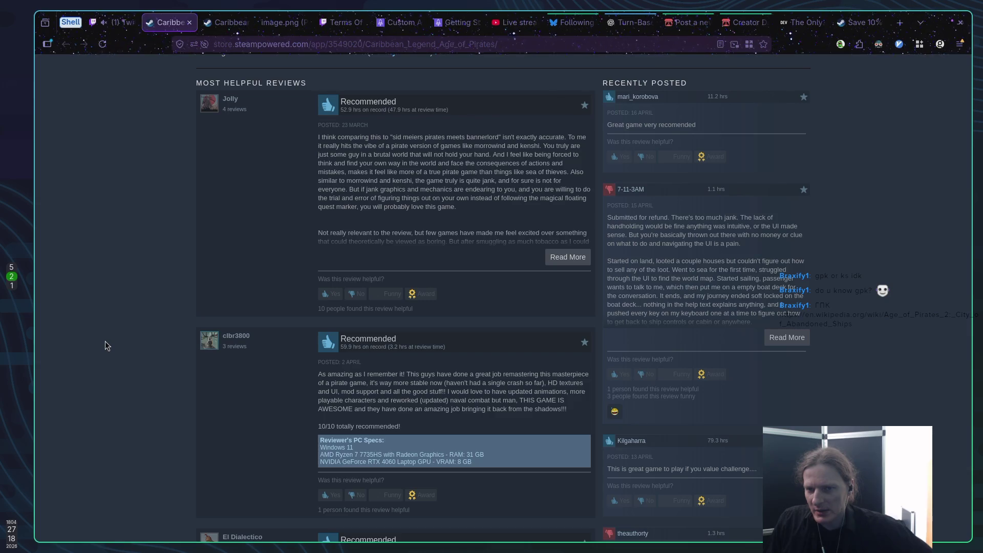
Scroll through the reviews, briefly selecting one reviewer's complaint about the controls.
scroll(106, 346, down, 3)
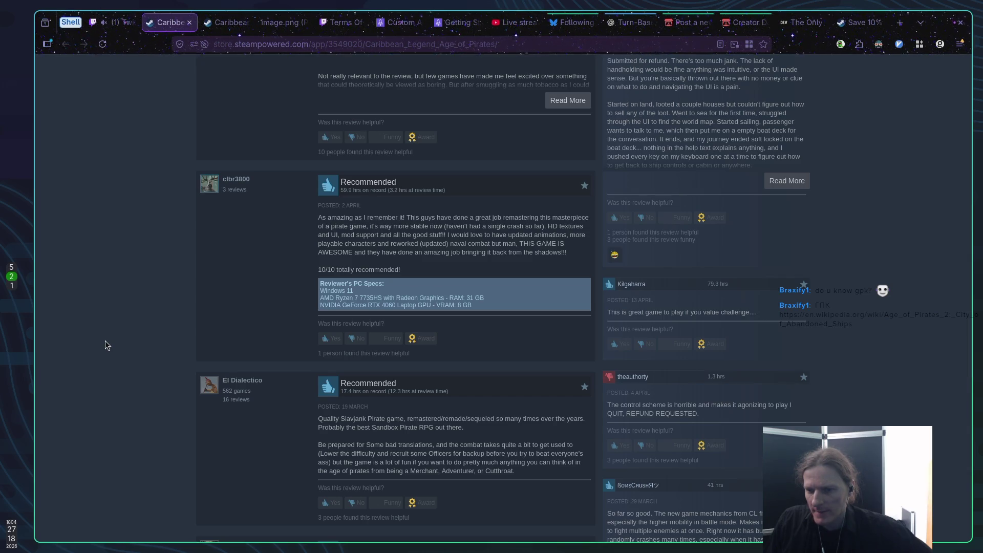
scroll(106, 341, down, 3)
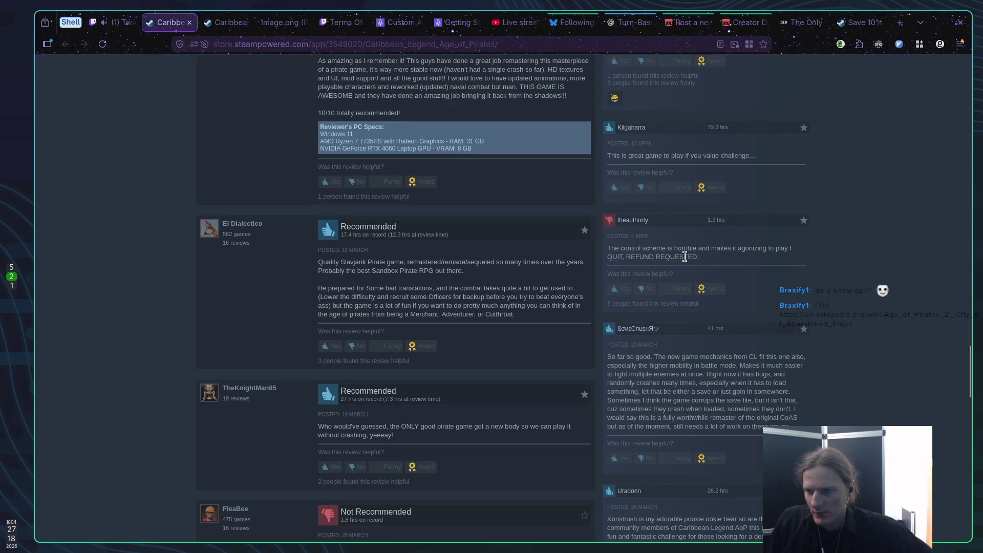
mouse_move(699, 257)
mouse_down()
mouse_move(588, 258)
mouse_move(607, 251)
mouse_up()
click(626, 257)
scroll(627, 267, down, 3)
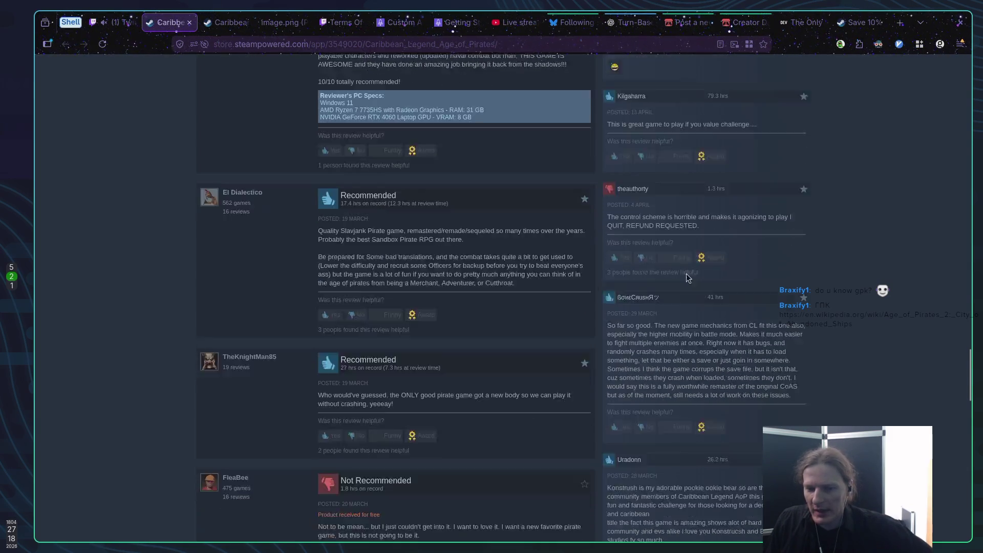
scroll(518, 325, down, 2)
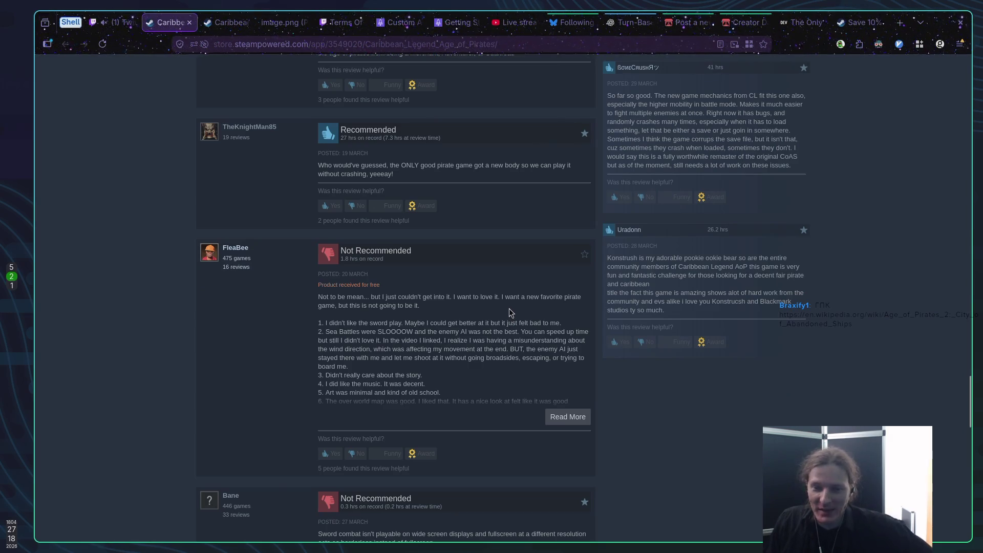
Read further Not Recommended reviews, then autoscroll back up toward the page header.
scroll(507, 313, down, 2)
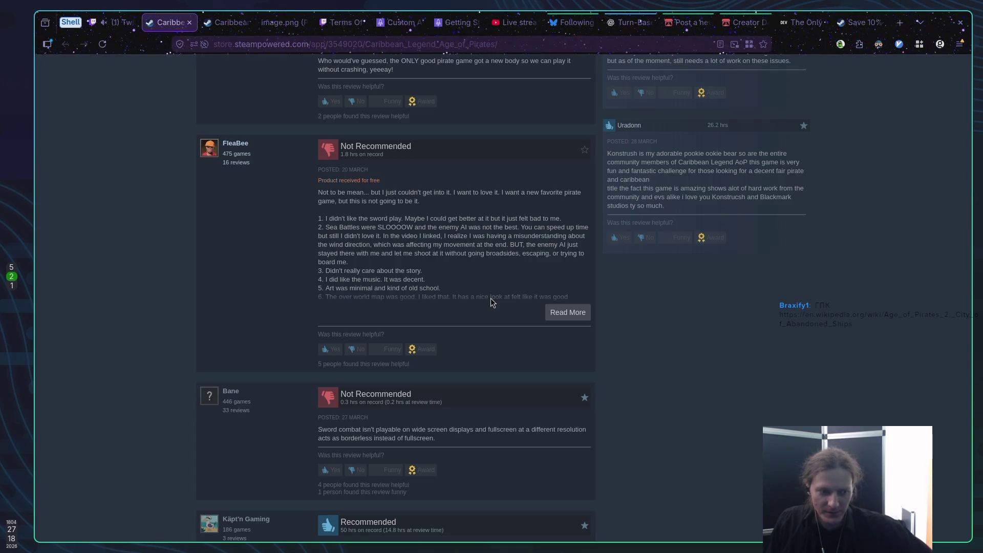
scroll(491, 298, down, 3)
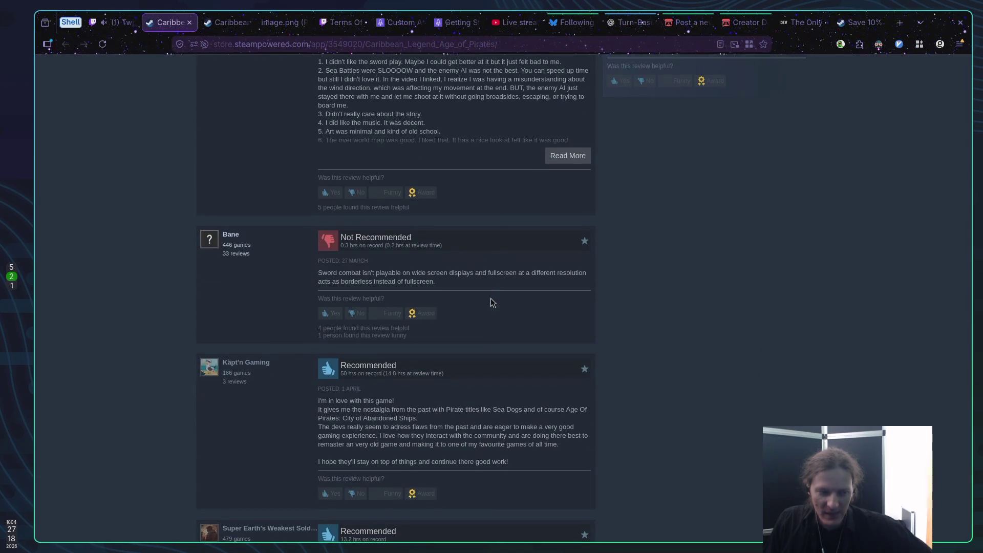
scroll(490, 298, down, 7)
middle_click(737, 370)
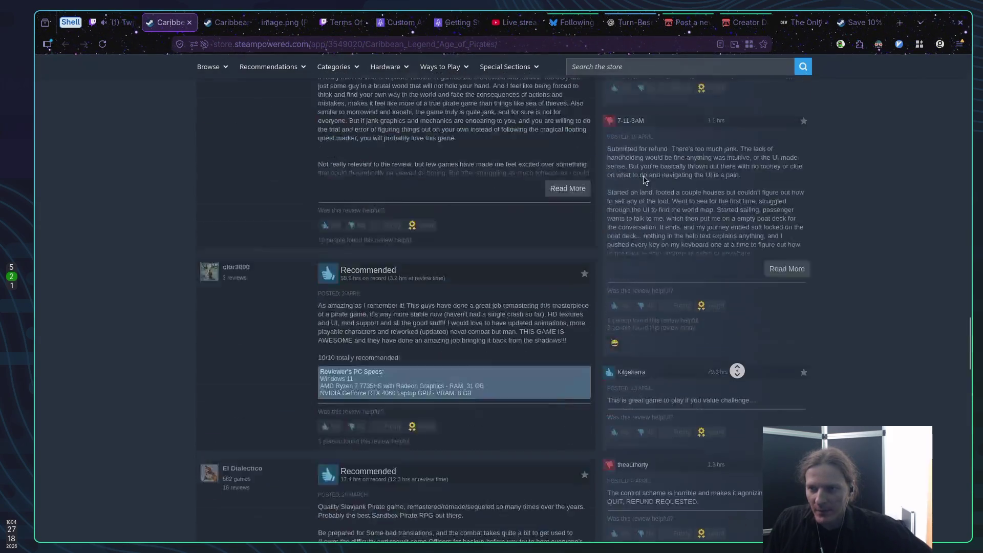
scroll(643, 176, up, 20)
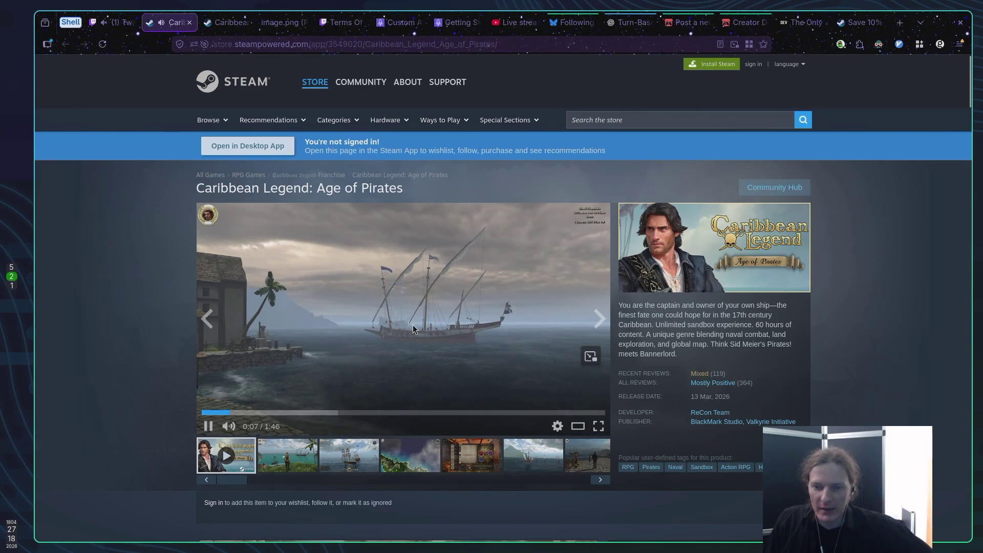
Pause the trailer, close the duplicate store tab, and view ship, map, harbour, tavern and perks screenshots.
click(408, 306)
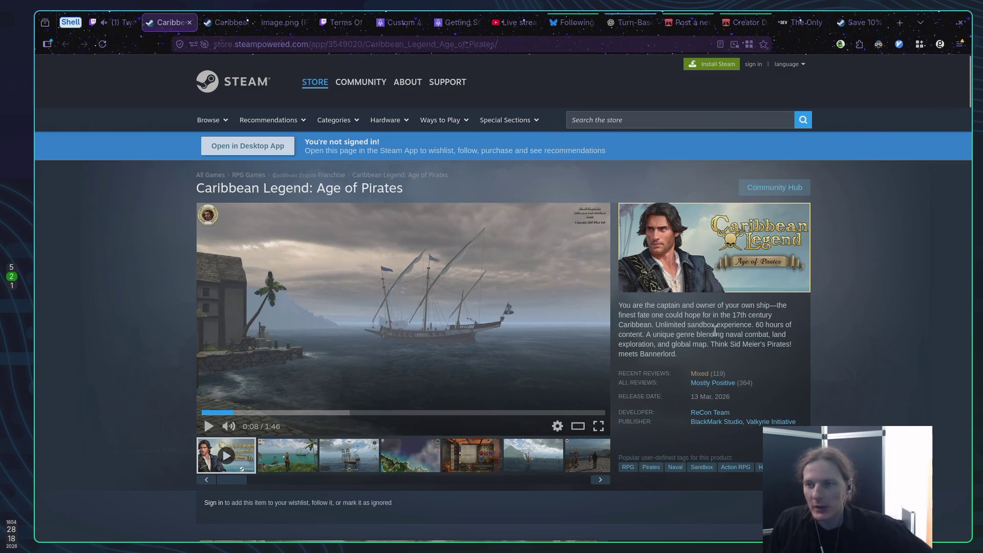
middle_click(176, 25)
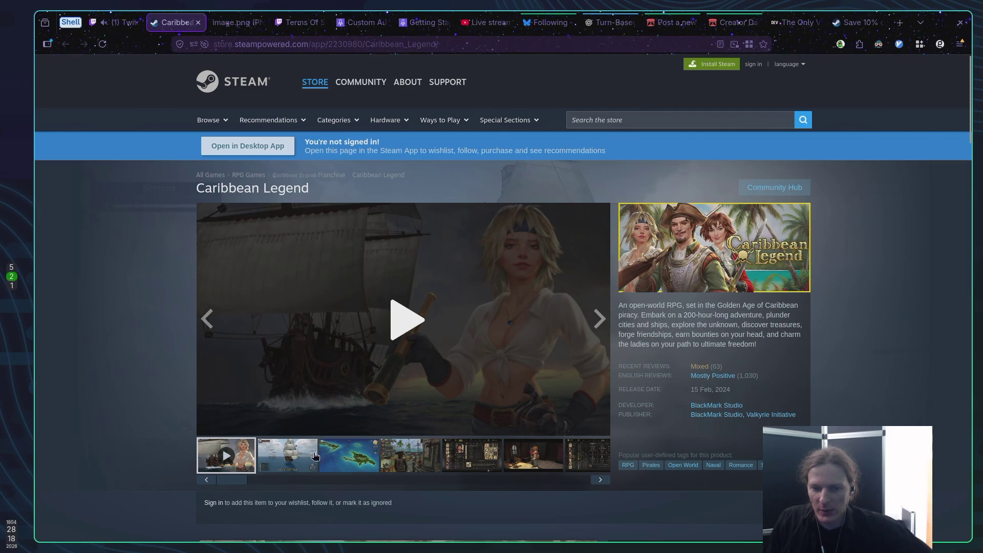
click(315, 456)
click(358, 458)
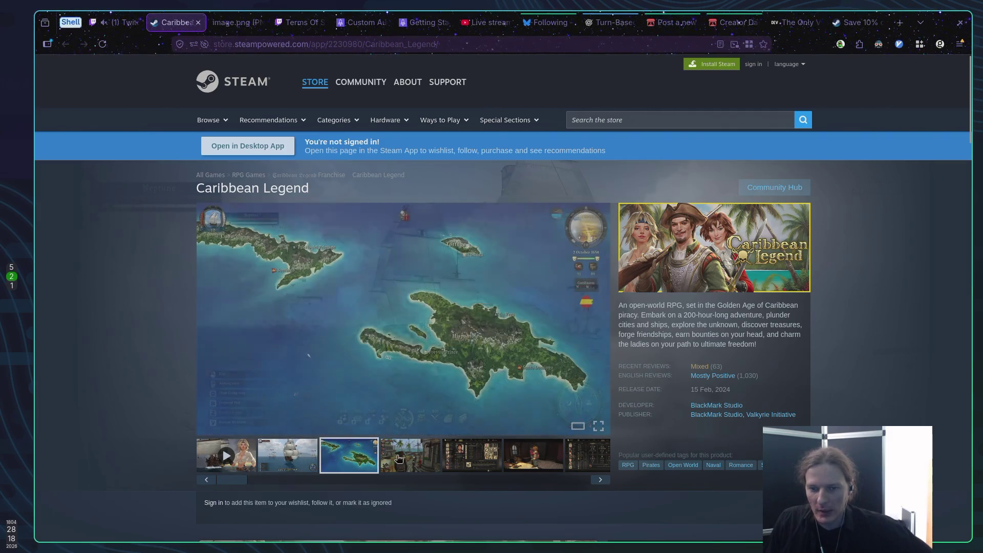
click(414, 459)
click(464, 458)
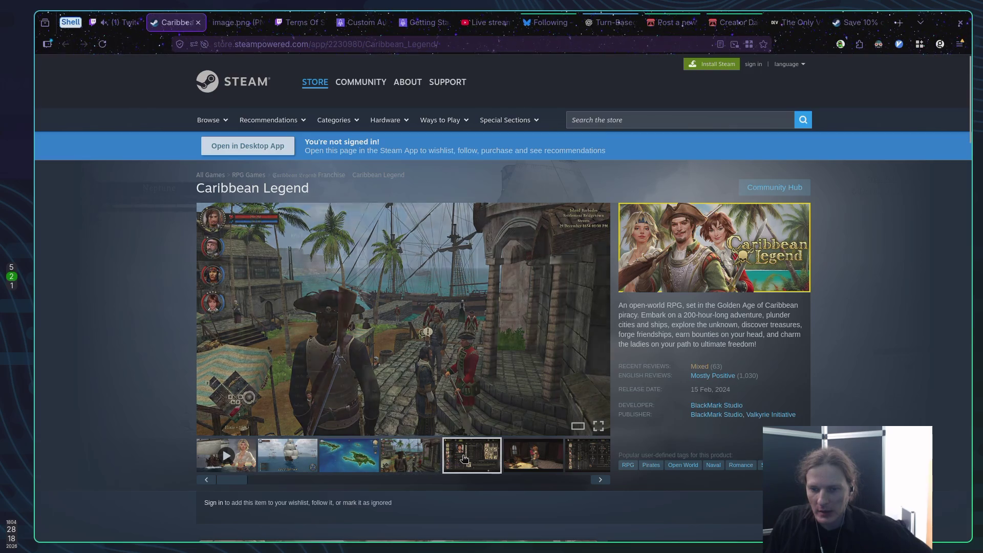
click(534, 457)
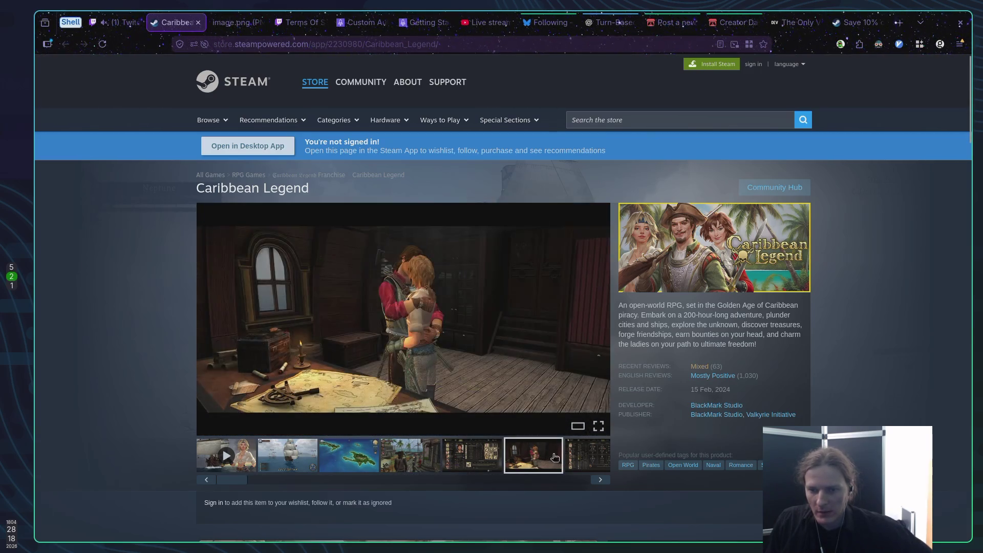
click(594, 457)
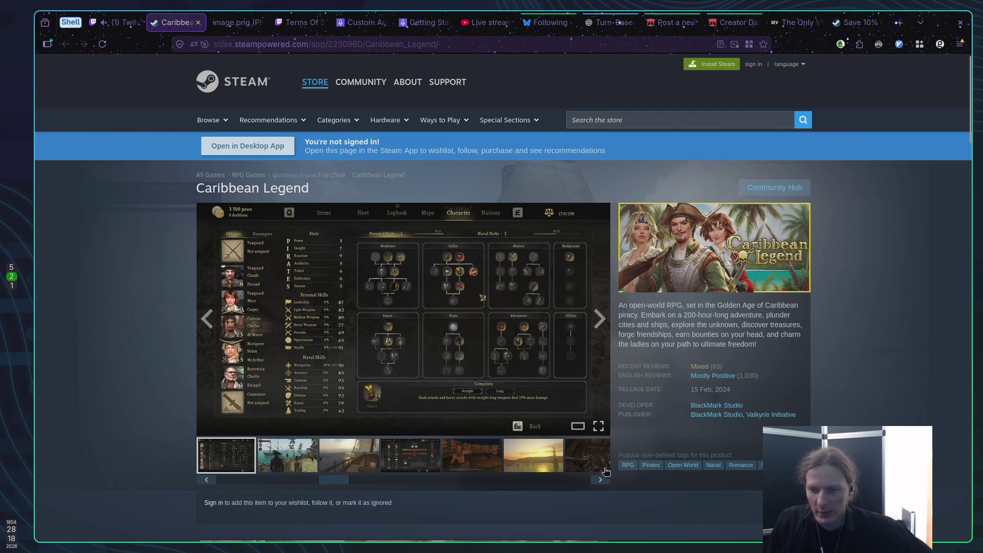
View the ship-deck through harbour-sunset screenshots, then close the Caribbean Legend store page.
click(378, 460)
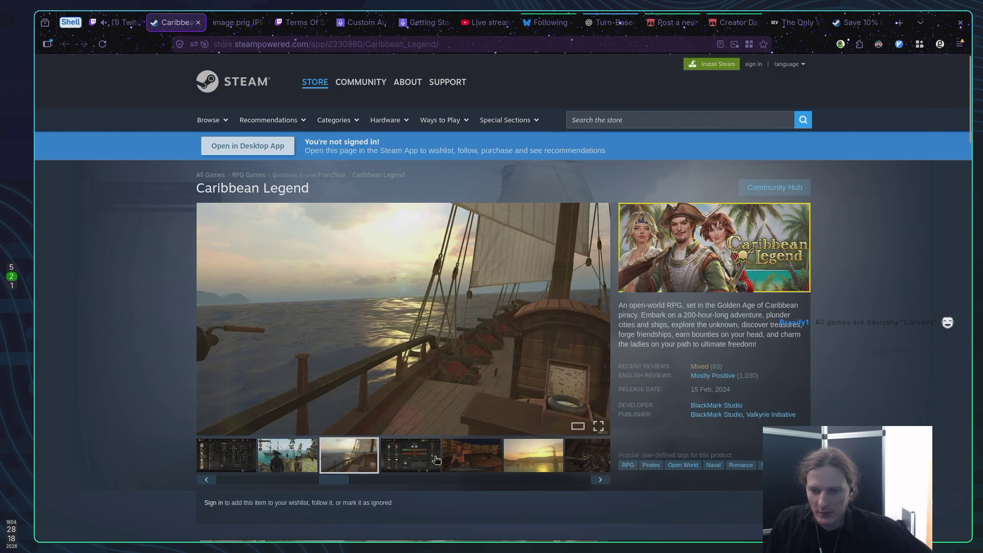
click(410, 457)
click(472, 456)
click(531, 456)
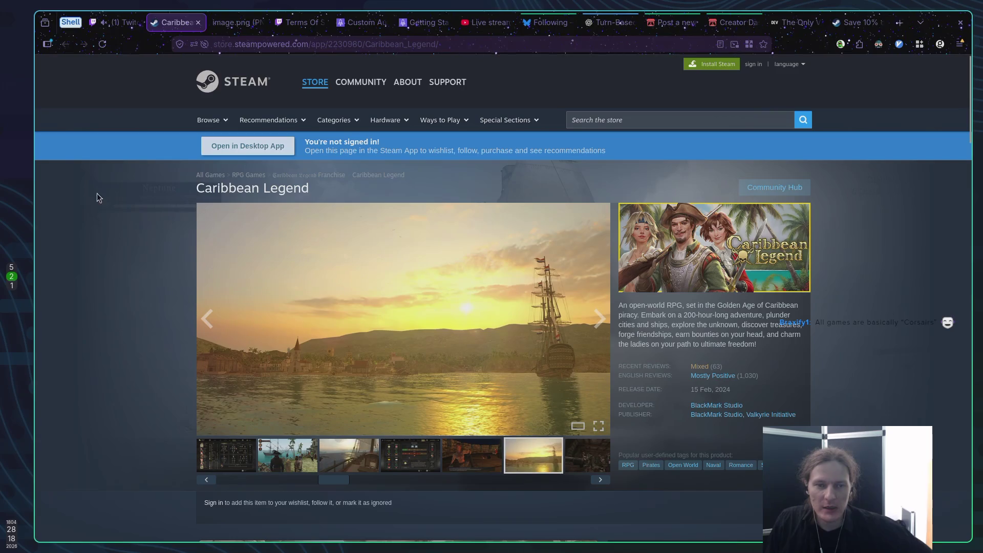
middle_click(169, 23)
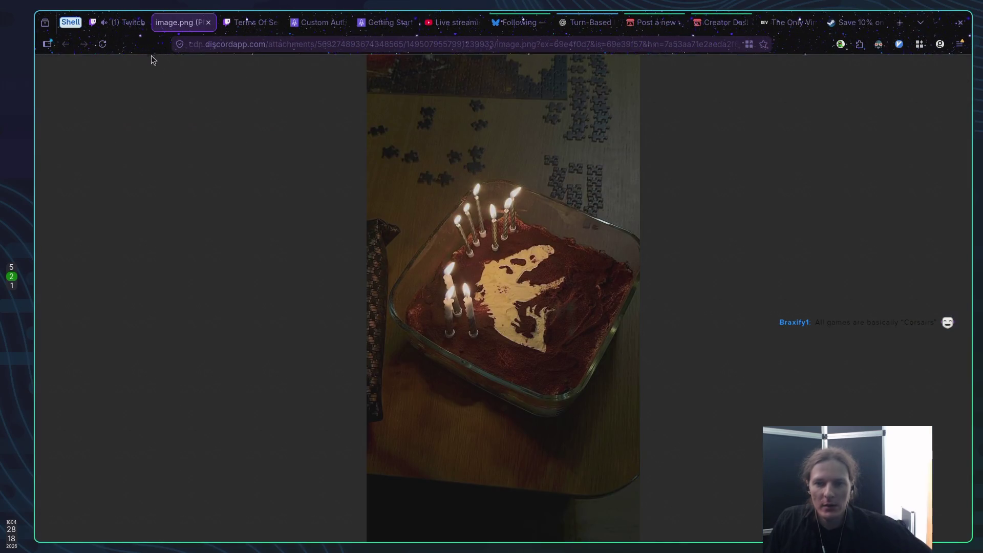
Open the Twitch chat's Age of Pirates 2: City of Abandoned Ships Wikipedia link in a new tab.
click(131, 23)
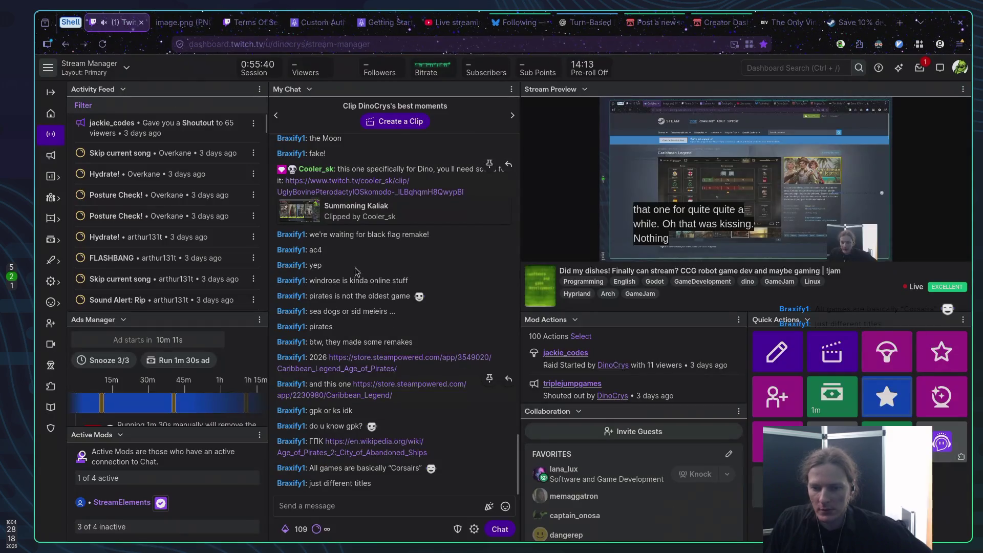
middle_click(383, 445)
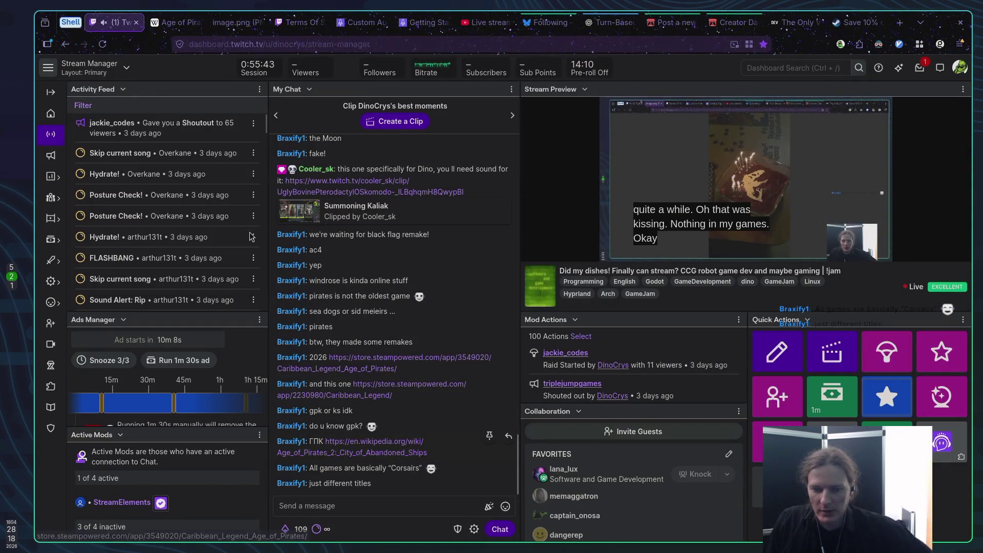
click(175, 24)
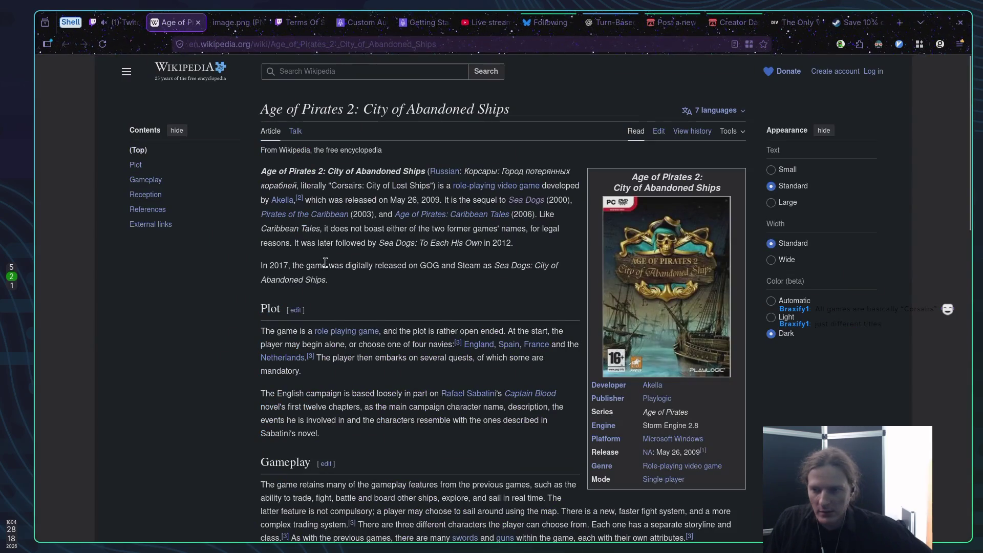
scroll(348, 280, down, 15)
scroll(374, 278, up, 10)
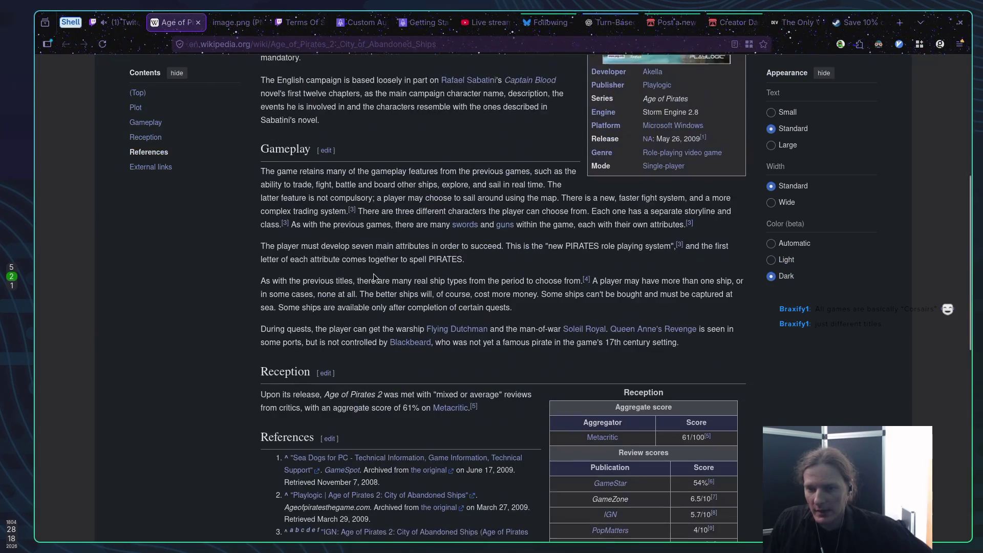
scroll(374, 278, up, 5)
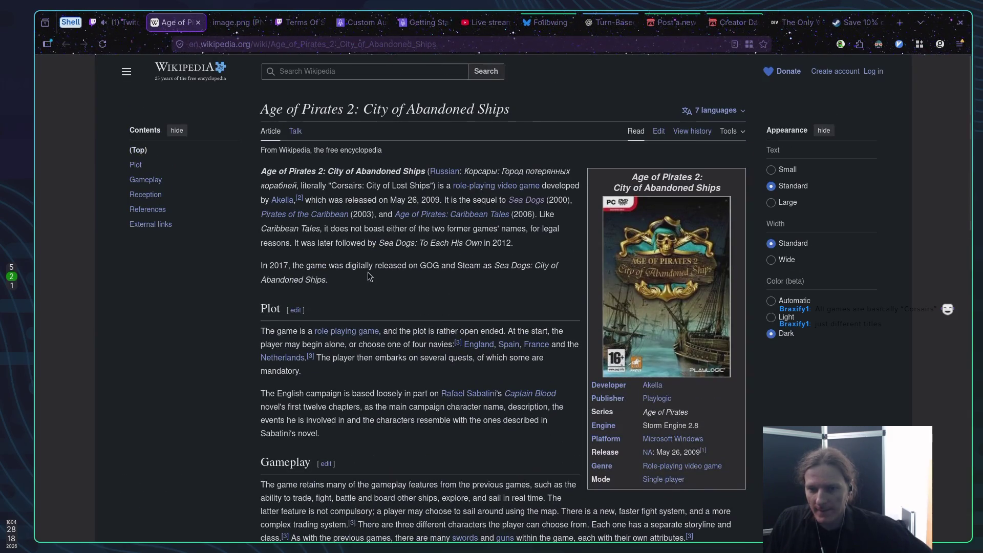
Select the Russian title Корсары in the article's introduction, then clear the selection.
double_click(476, 170)
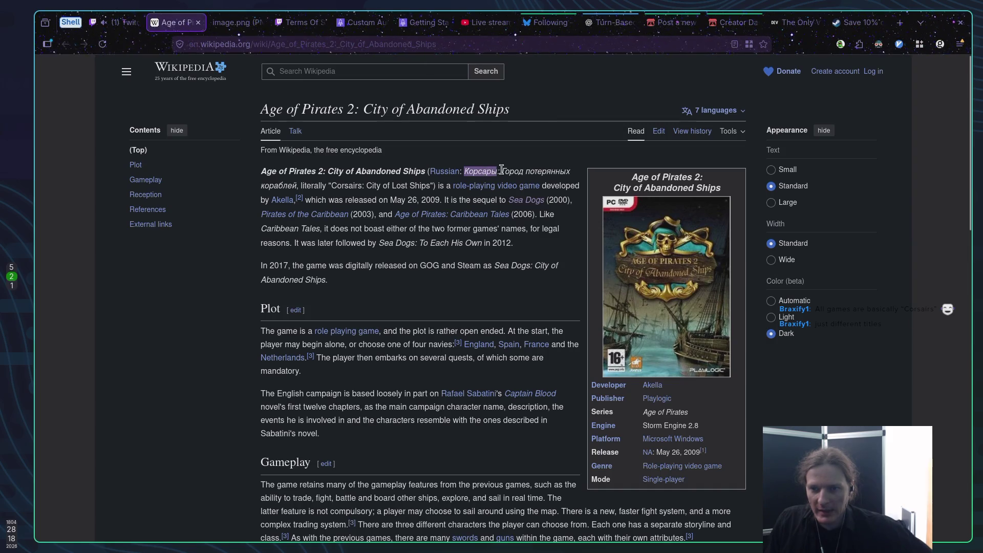
mouse_move(502, 171)
mouse_down()
mouse_move(563, 172)
mouse_move(529, 186)
mouse_move(327, 200)
mouse_move(293, 185)
mouse_up()
click(293, 185)
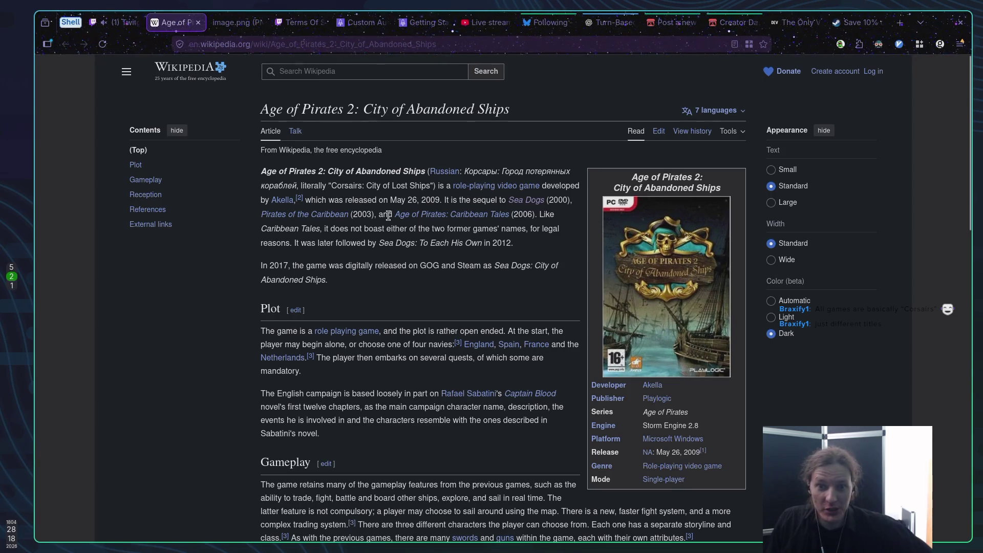
scroll(391, 228, down, 5)
scroll(381, 225, up, 5)
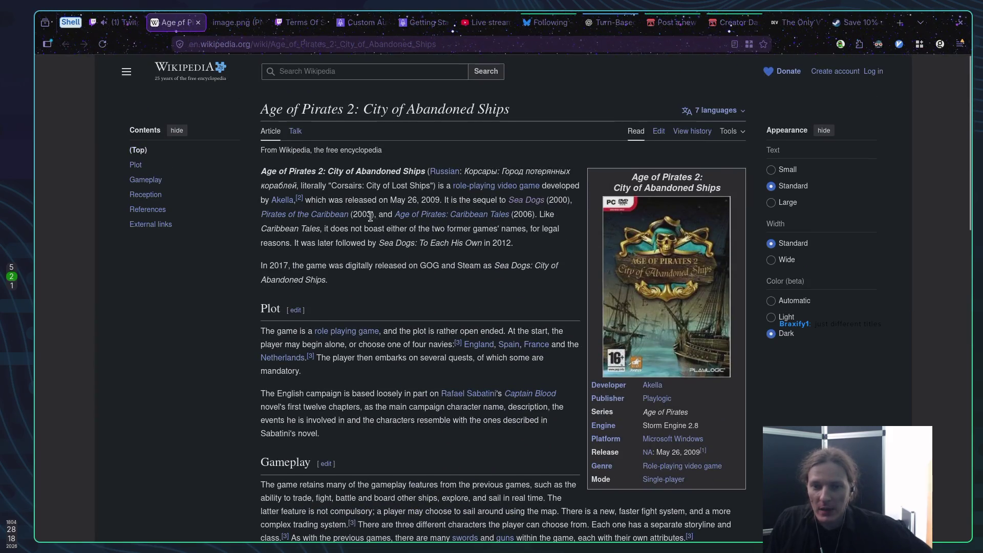
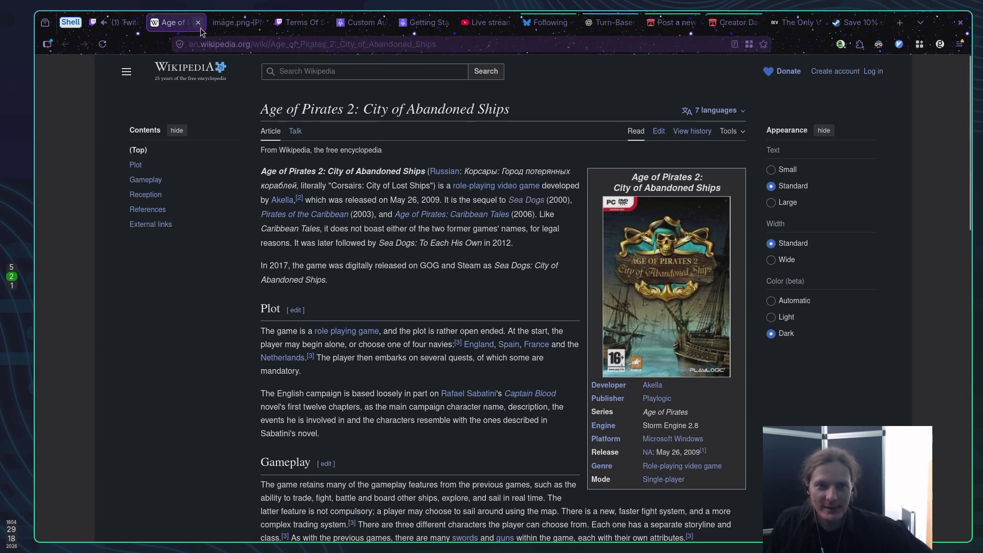
Check the chat in Twitch Stream Manager, then switch to the last tab, the Windrose Steam page.
click(124, 26)
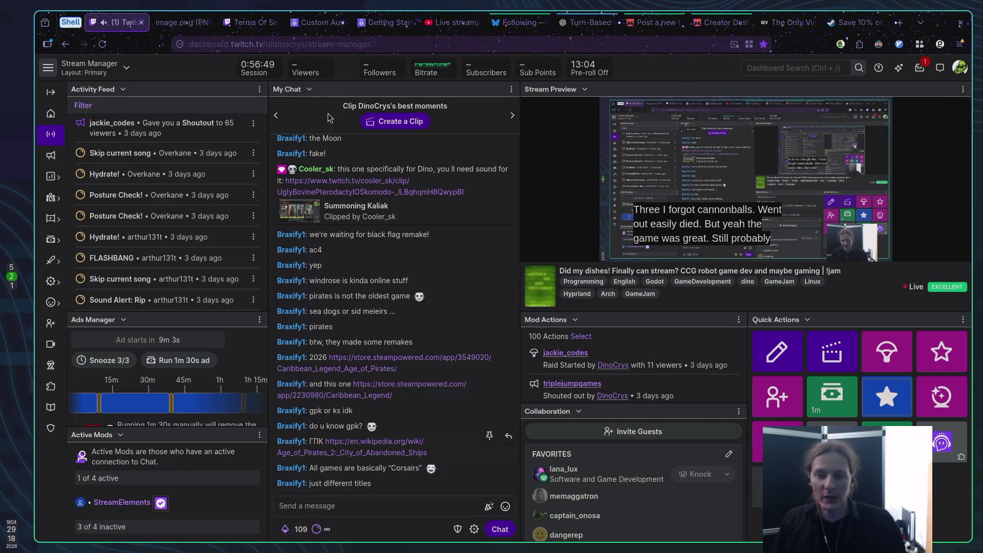
key(ctrl+9)
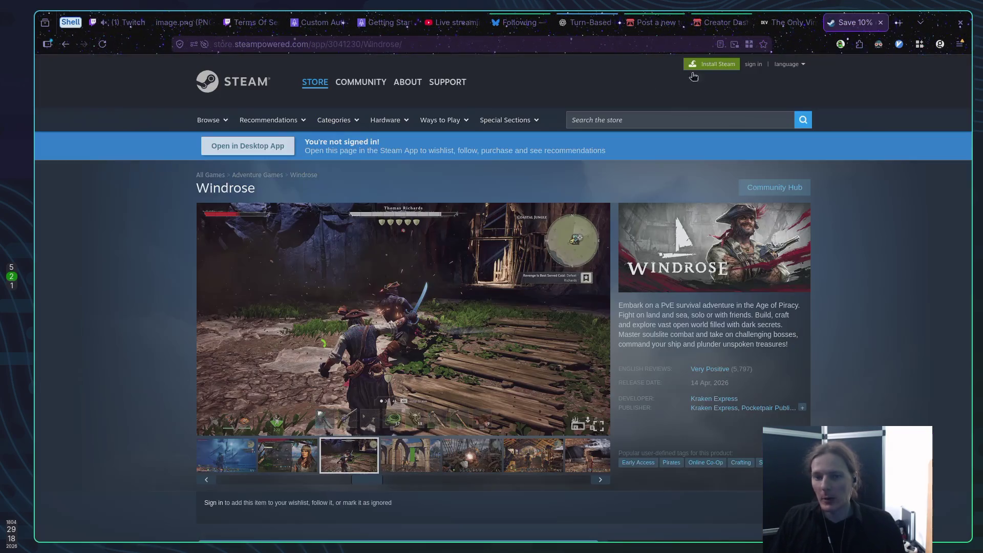
View the Windrose screenshots from the arches and ship battle through to the workshop and inventory.
scroll(156, 159, down, 5)
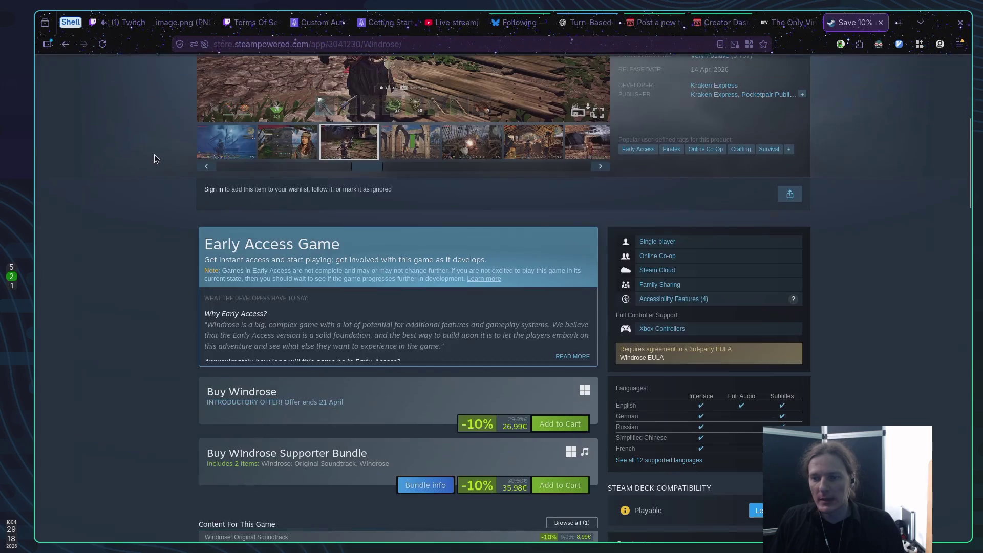
scroll(134, 154, up, 4)
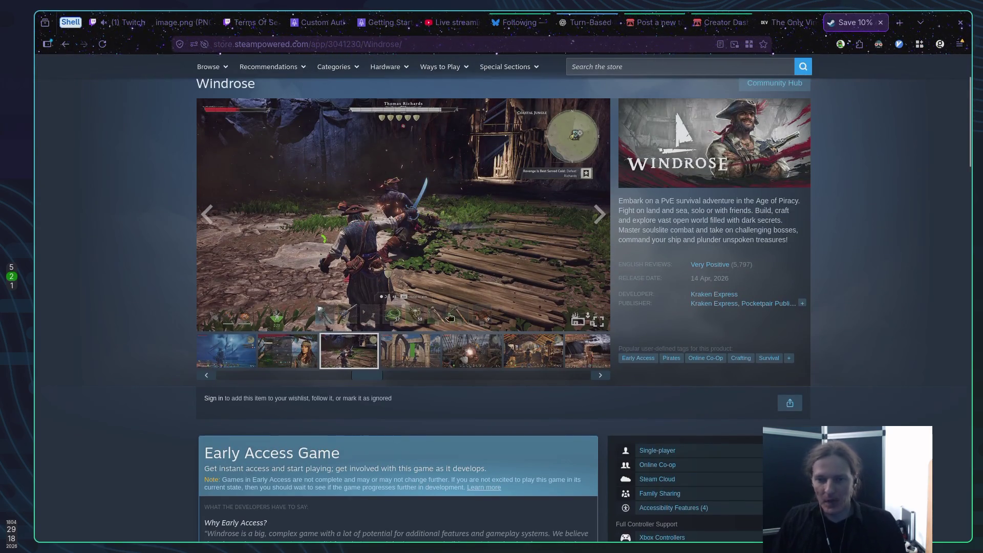
click(409, 353)
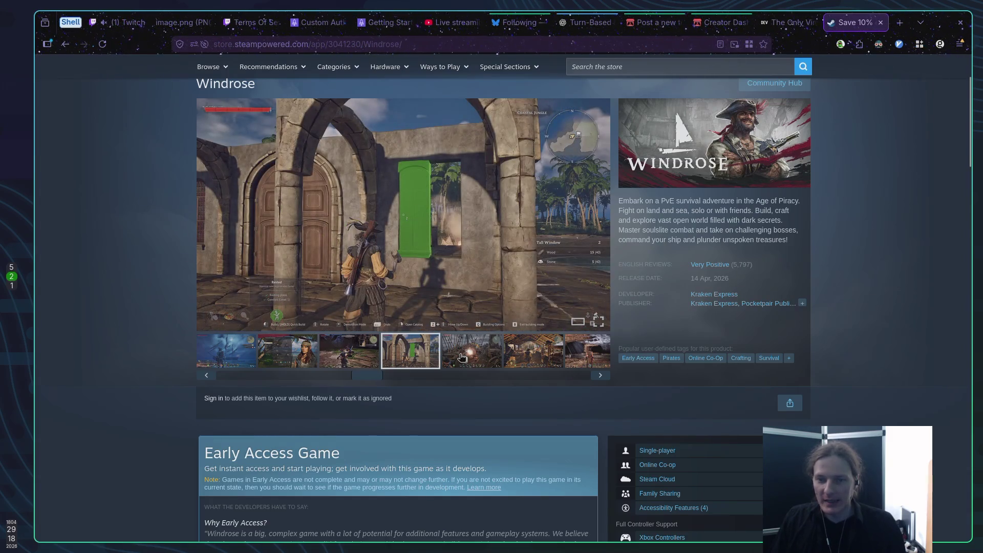
click(461, 357)
click(523, 353)
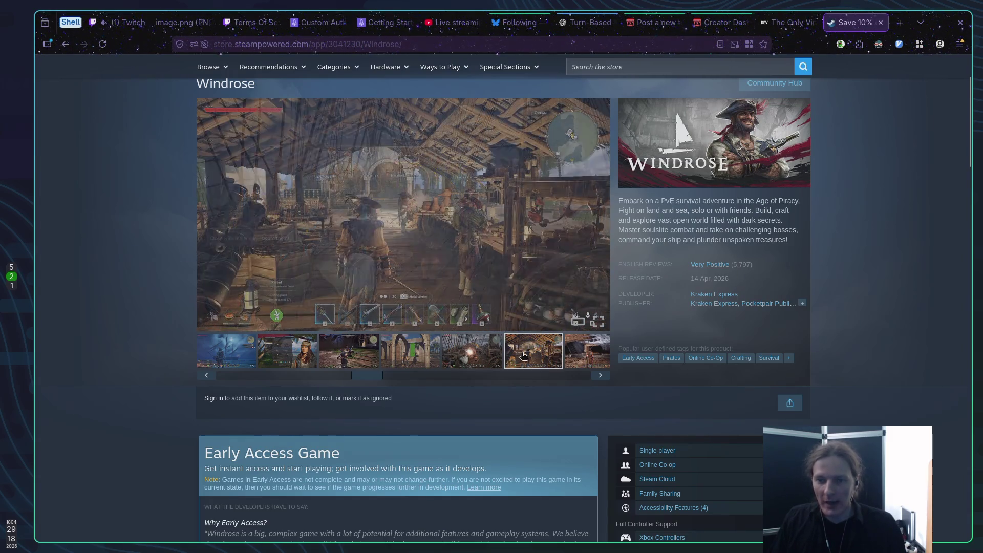
click(577, 354)
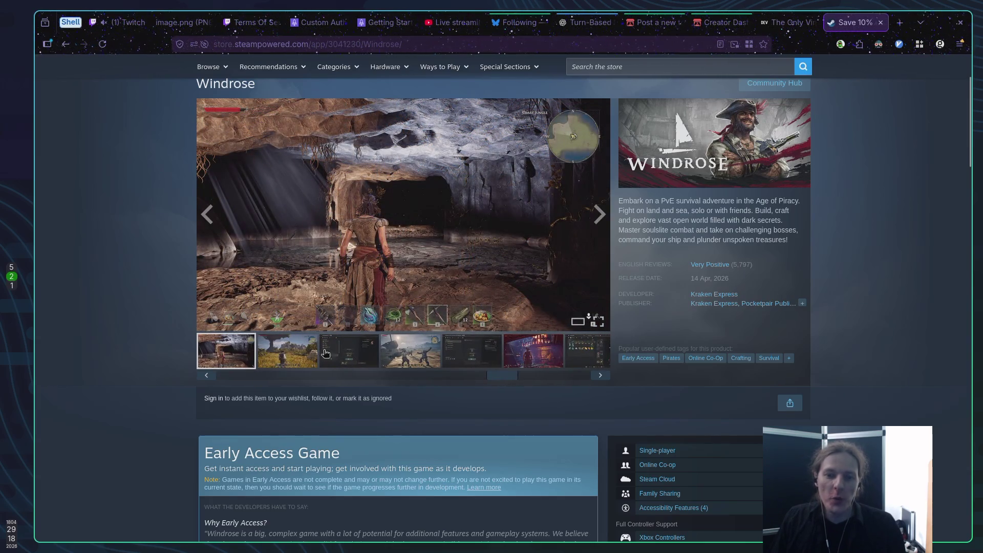
click(298, 354)
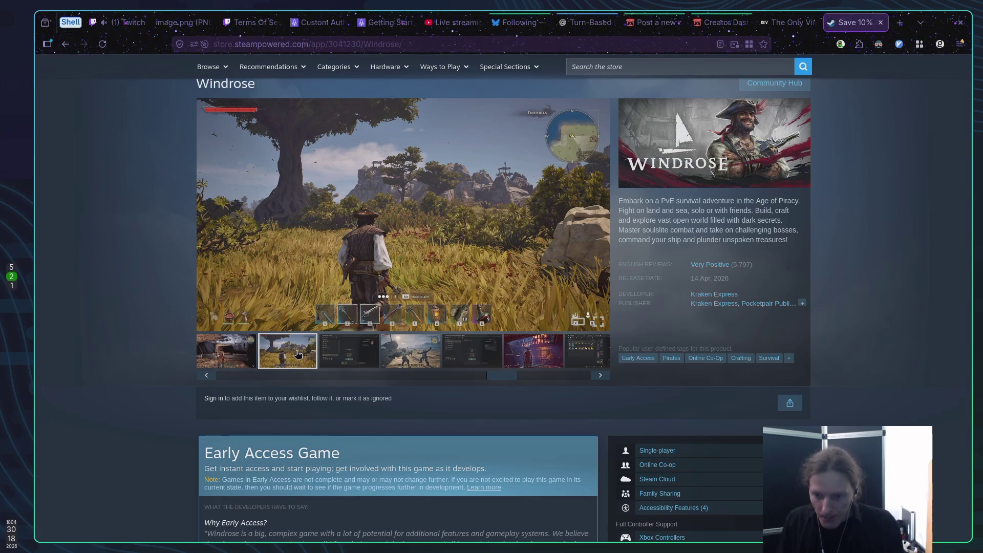
click(353, 353)
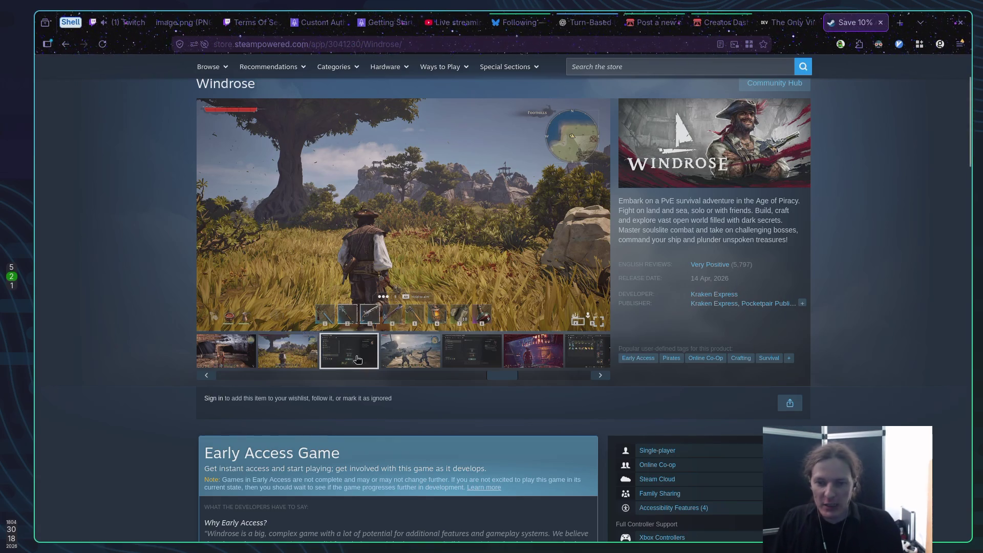
click(410, 356)
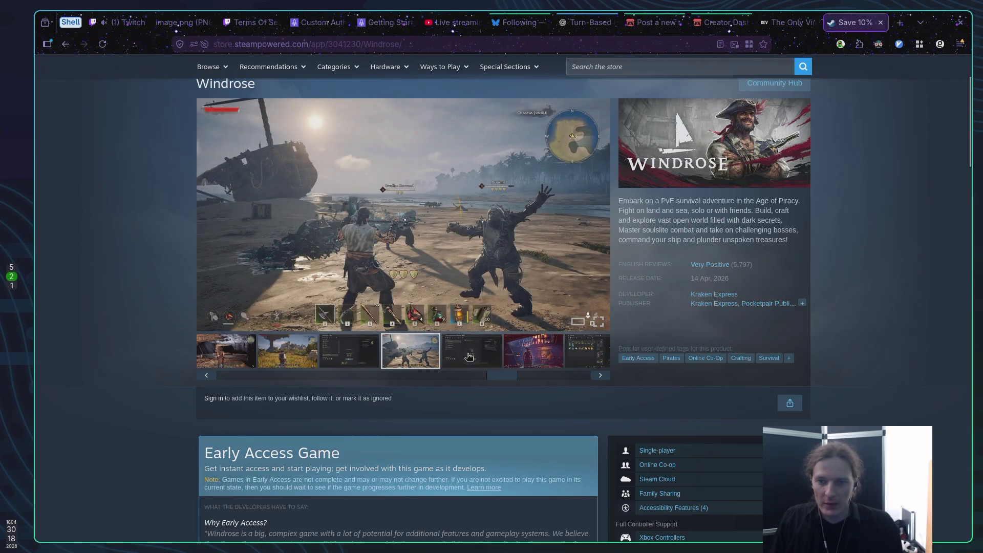
click(469, 357)
click(543, 356)
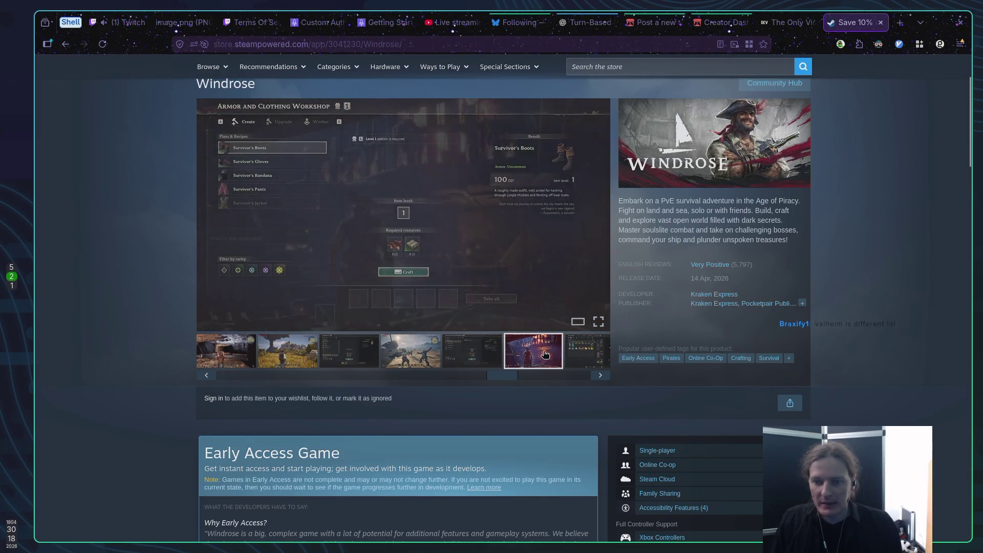
click(579, 352)
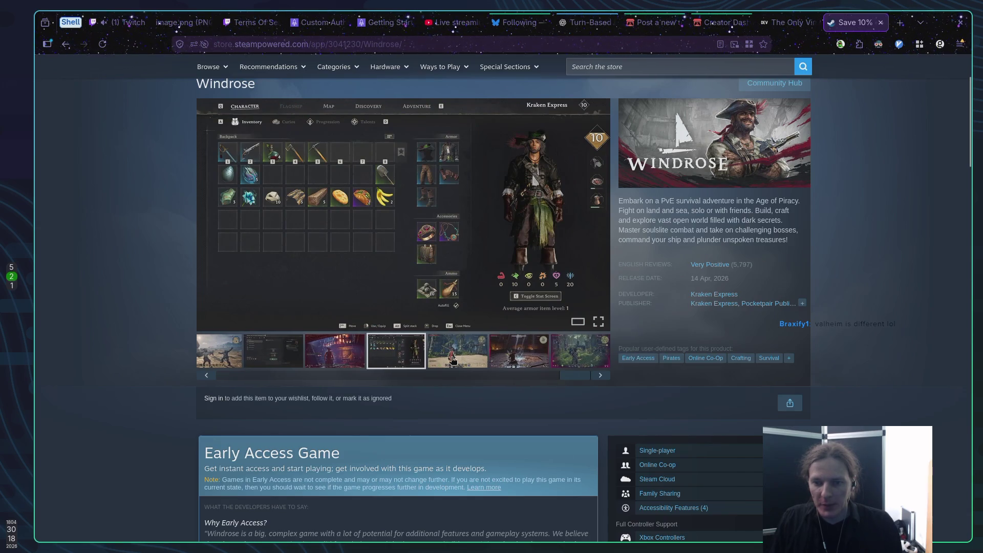
Continue through the boss-fight, jungle and Building Panel shots to the town street, then return to itch.io.
click(519, 357)
click(519, 358)
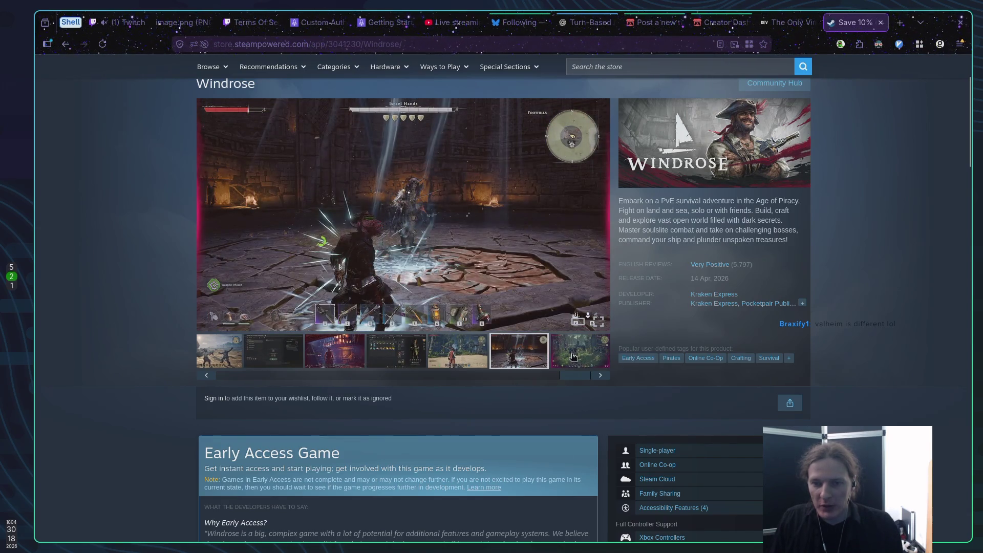
click(573, 355)
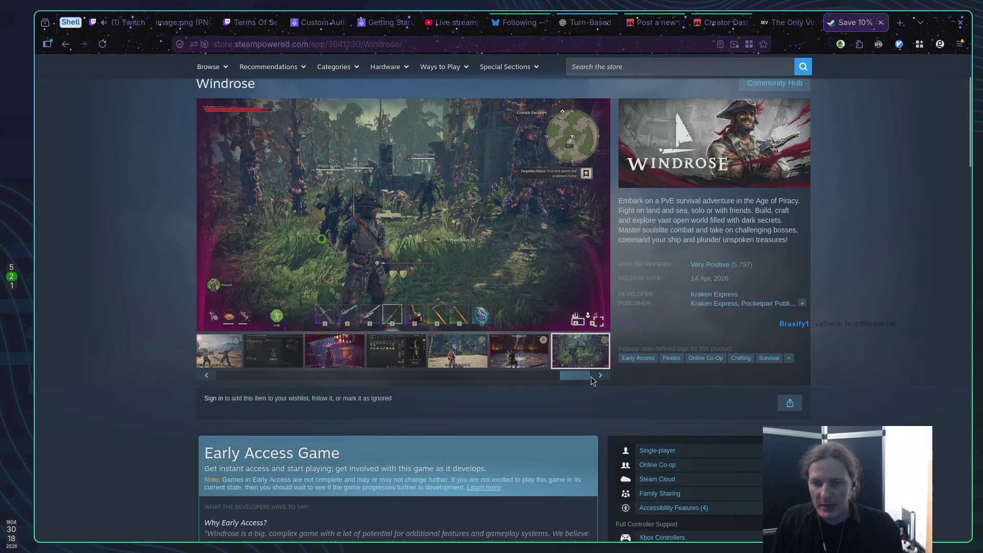
drag(591, 377, 231, 378)
click(361, 356)
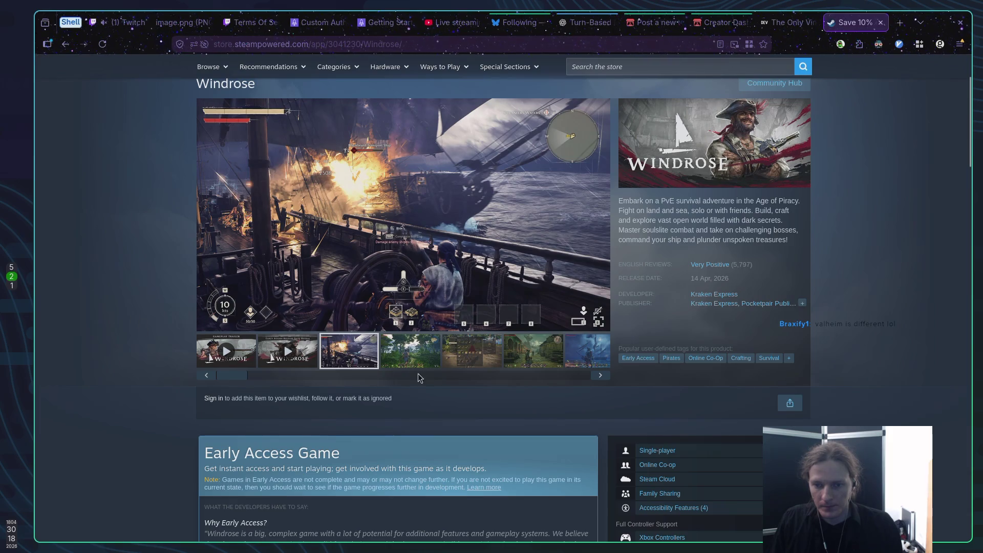
click(410, 361)
click(459, 359)
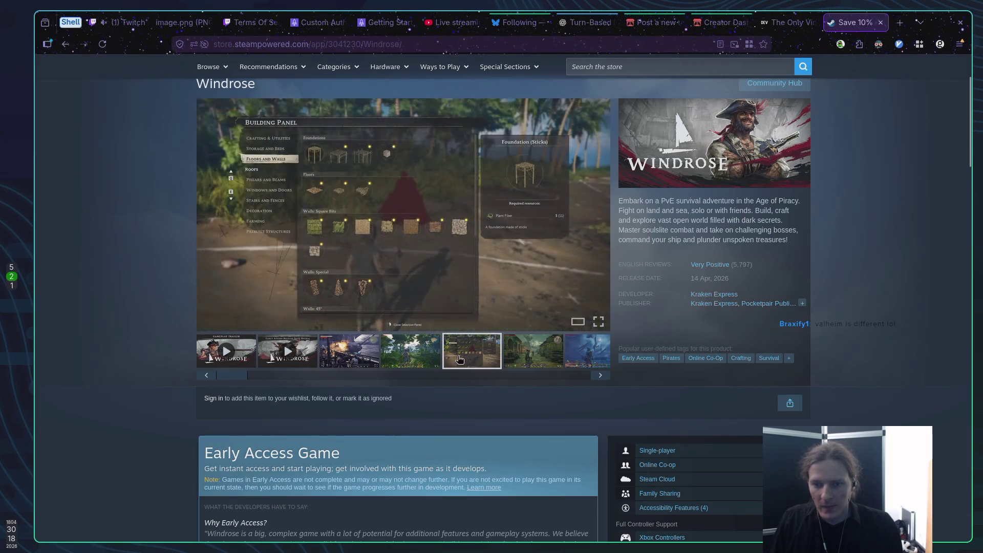
click(533, 358)
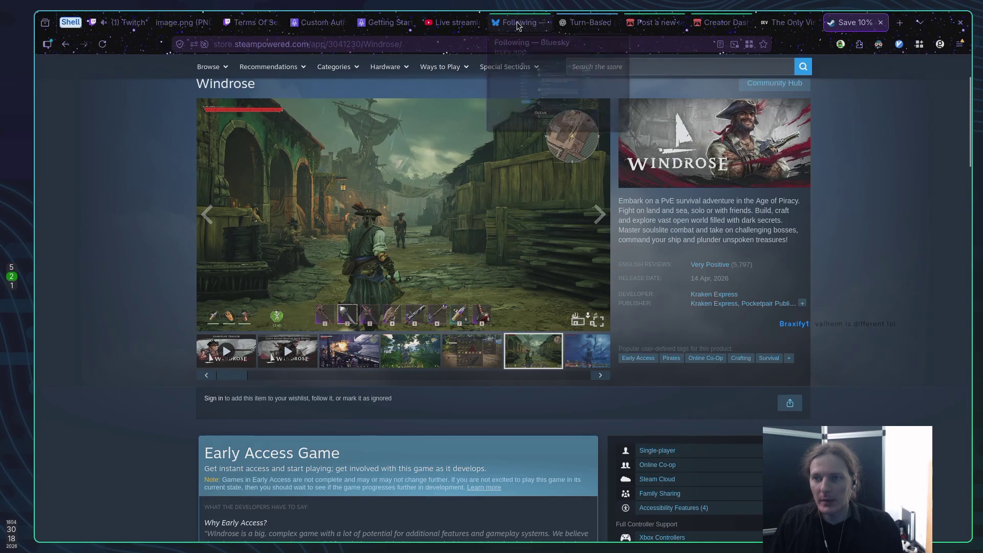
click(655, 22)
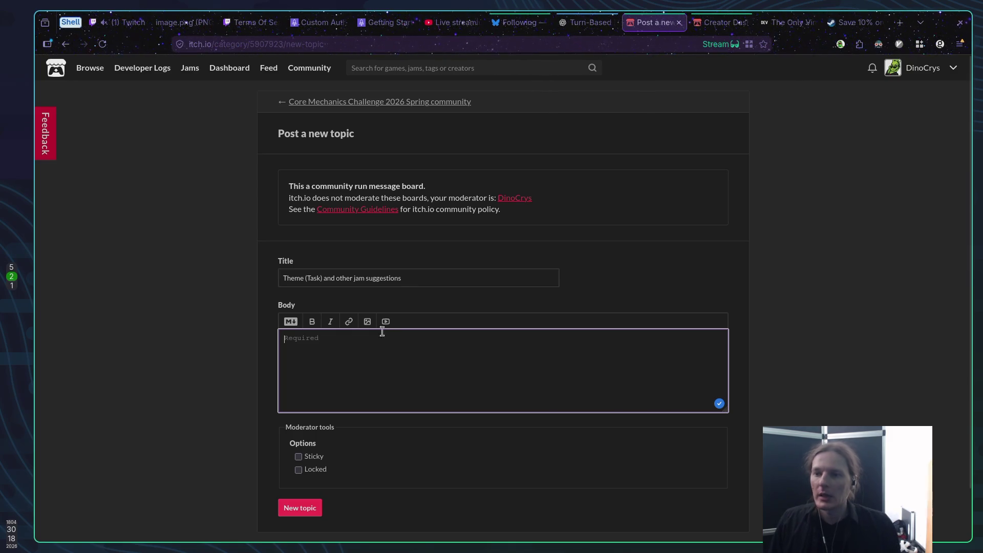
click(850, 22)
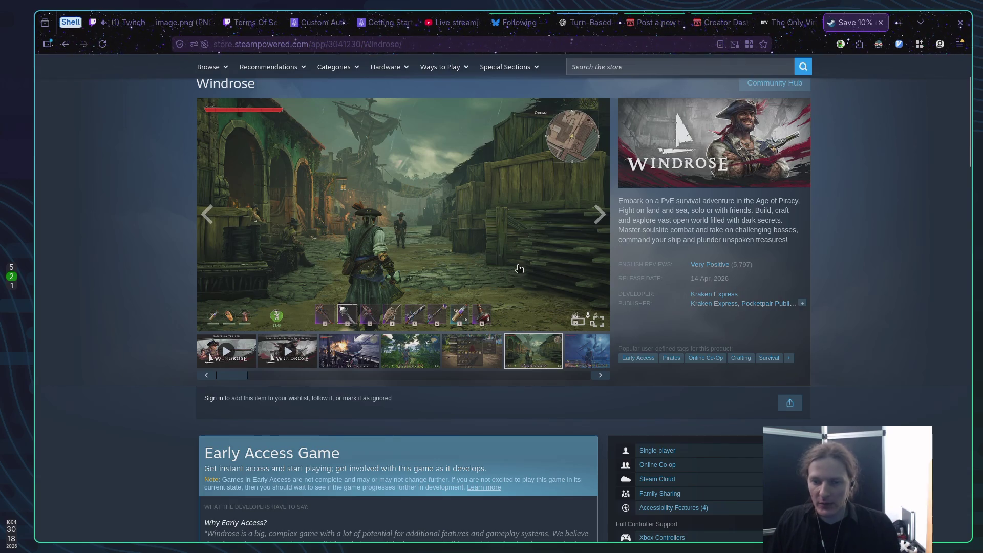
click(387, 361)
View the Windrose ship battle, jungle, Building Panel, village, ship-at-night and Character Creation screenshots.
click(328, 361)
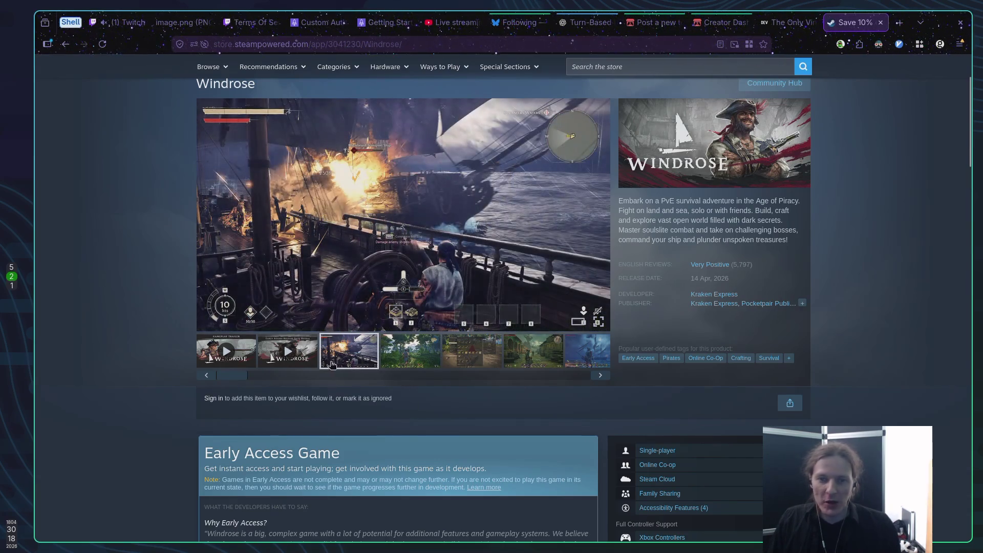
click(599, 377)
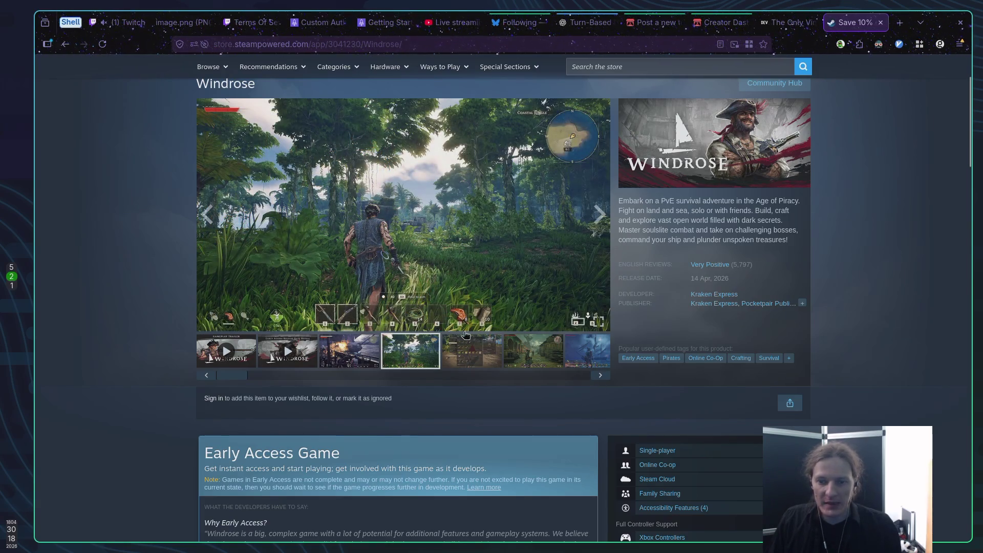
click(471, 349)
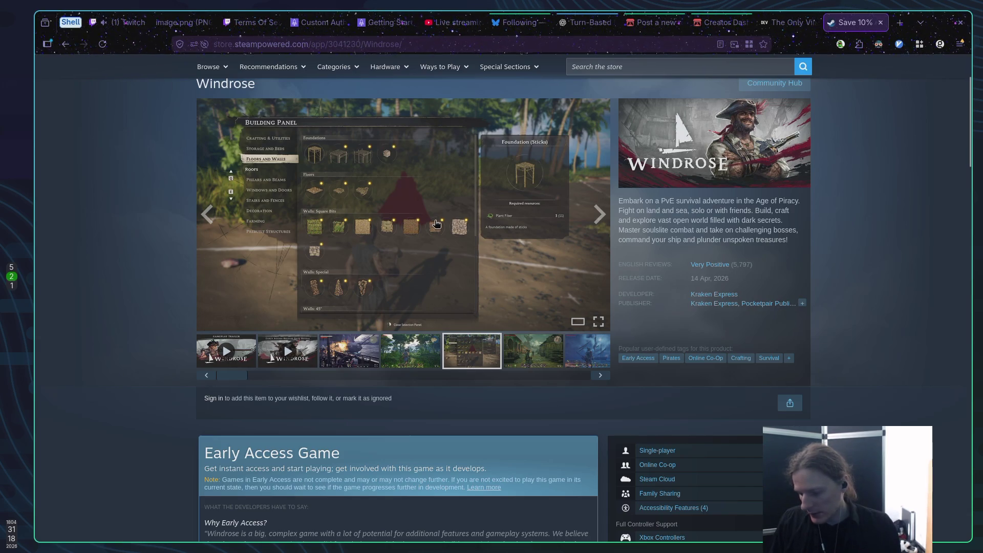
click(530, 358)
click(588, 358)
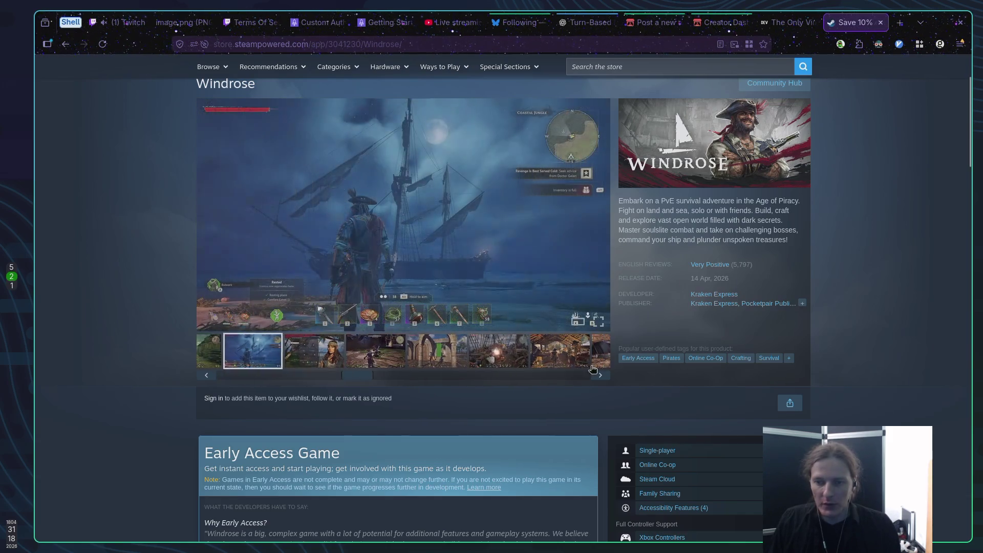
click(285, 351)
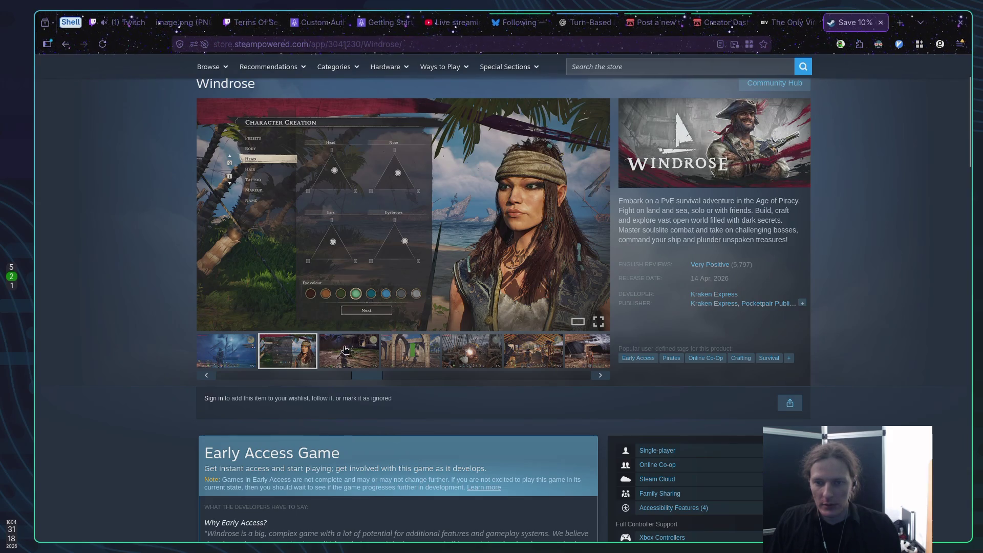
Step through the combat, boarding, market-hall and cave shots to the workbench crafting screenshot.
click(360, 356)
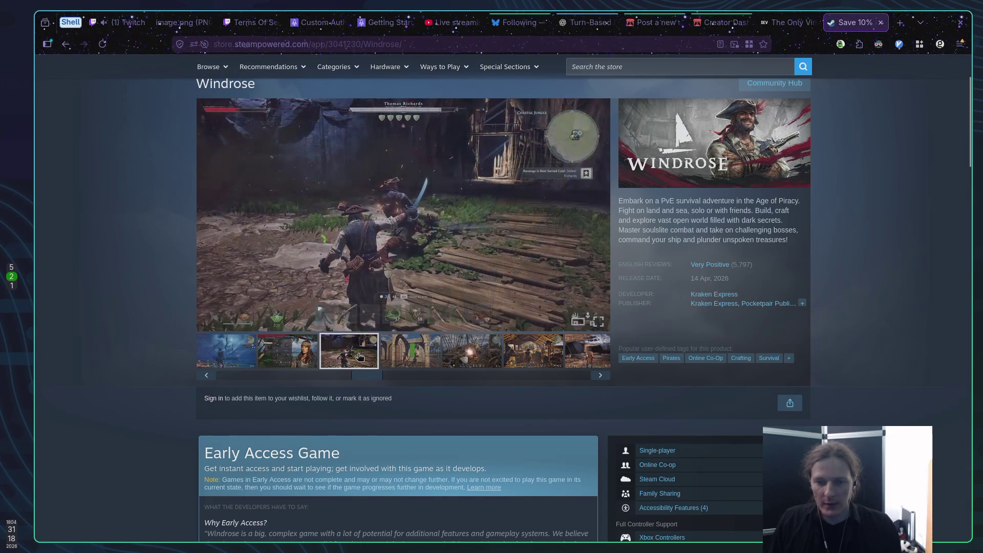
click(409, 359)
click(479, 357)
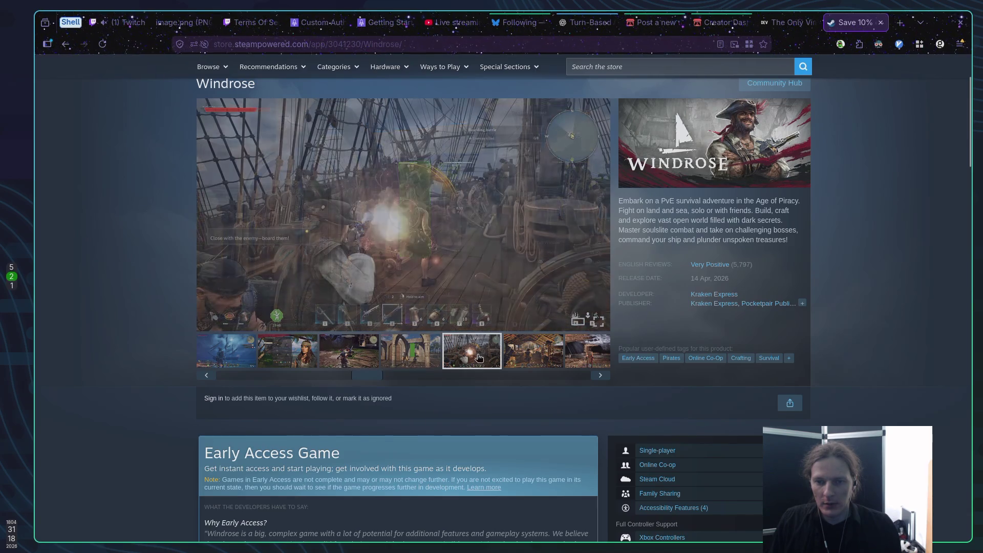
click(519, 358)
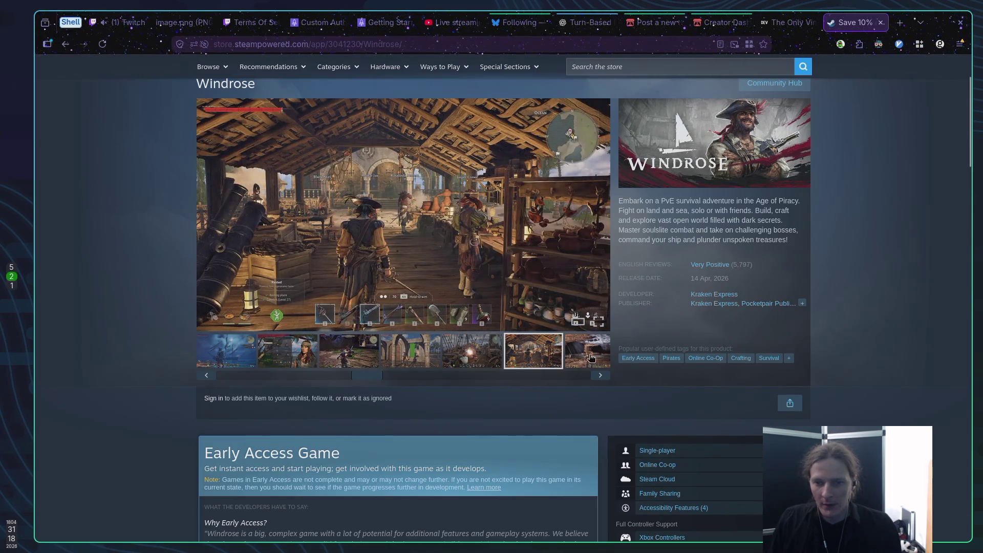
click(591, 357)
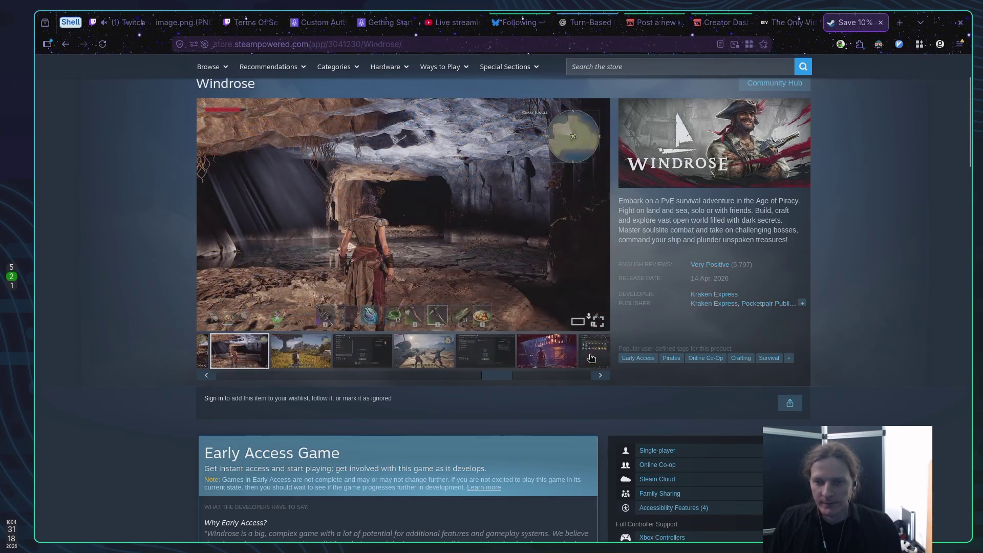
click(302, 349)
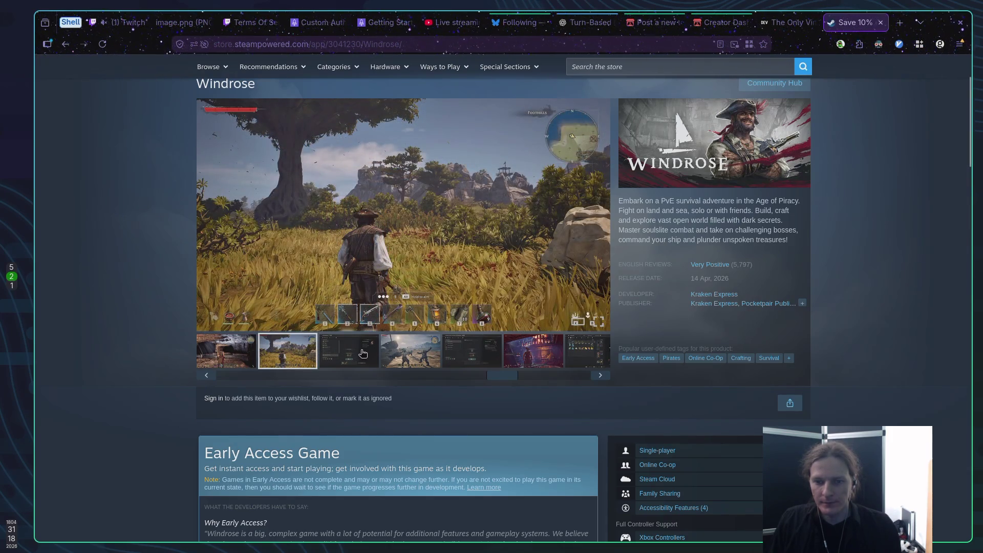
click(362, 353)
scroll(125, 320, down, 9)
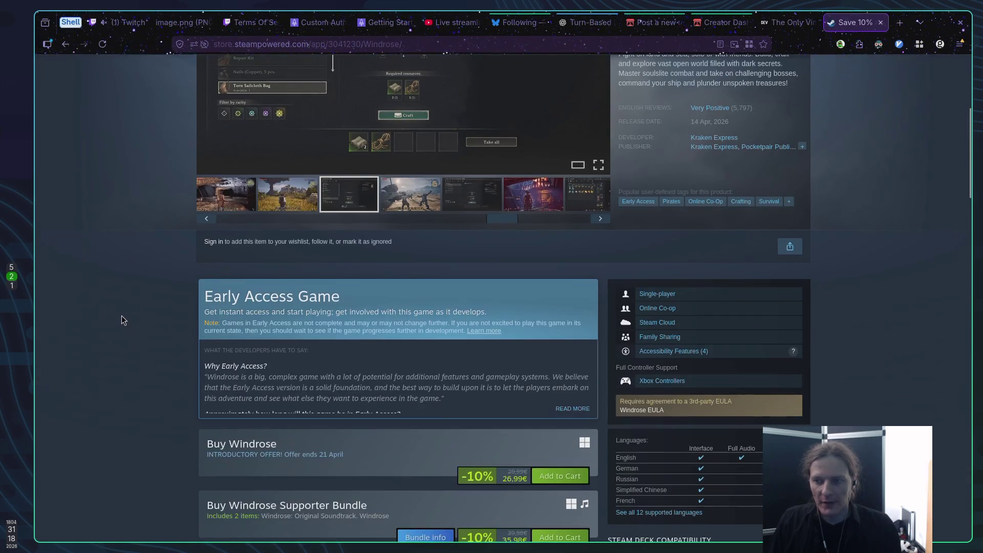
Scroll to the More Like This row and preview Terraria, Soulmask, Abiotic Factor and Sea of Thieves.
scroll(121, 315, down, 15)
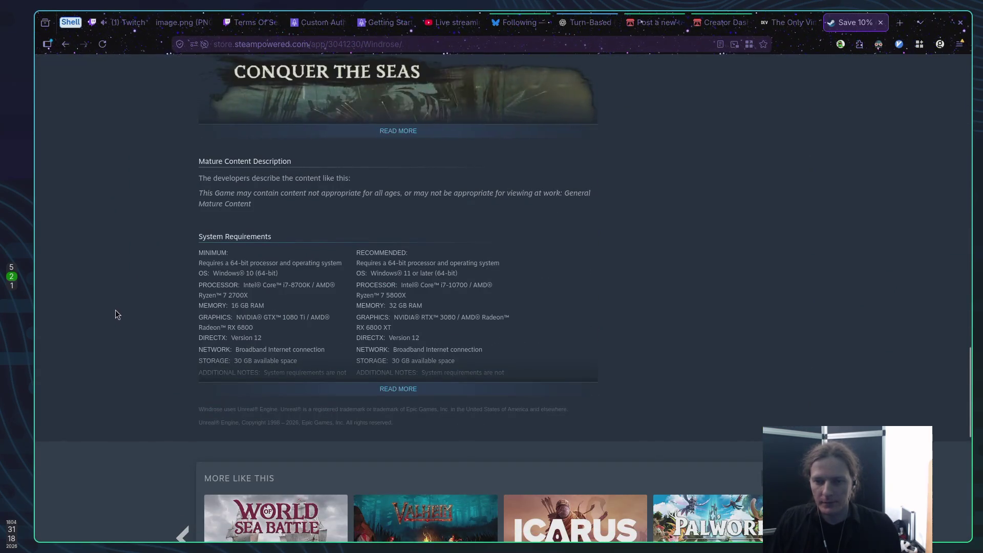
scroll(115, 310, down, 7)
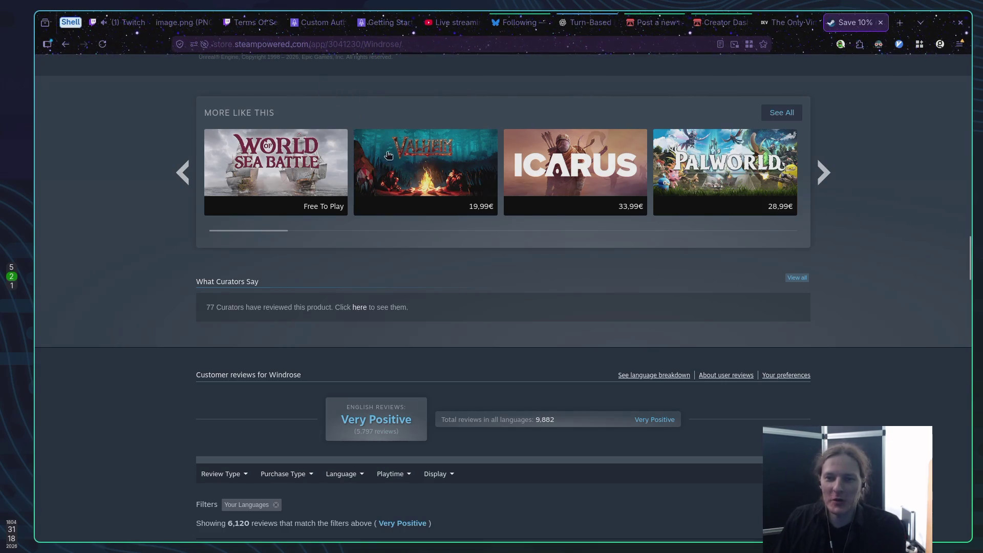
mouse_move(304, 172)
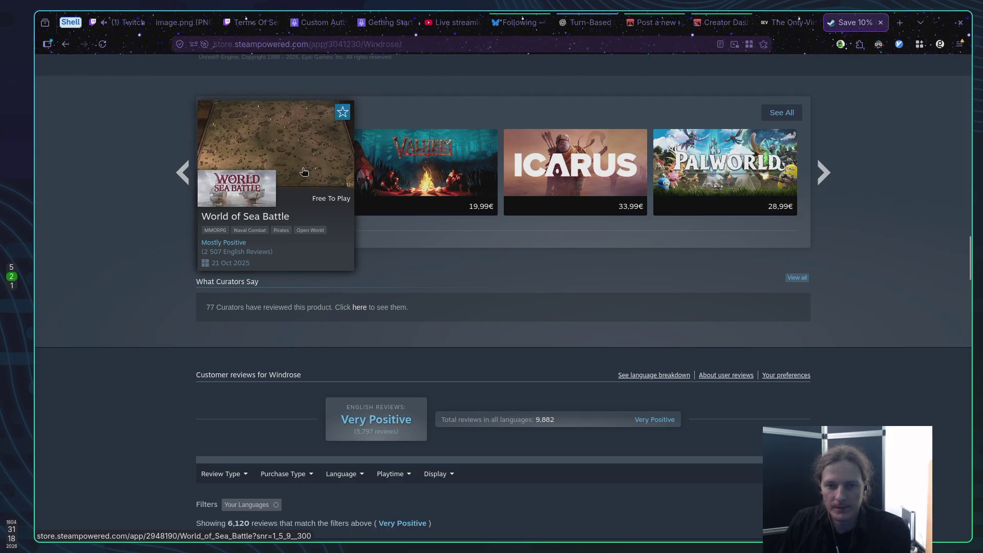
mouse_move(723, 167)
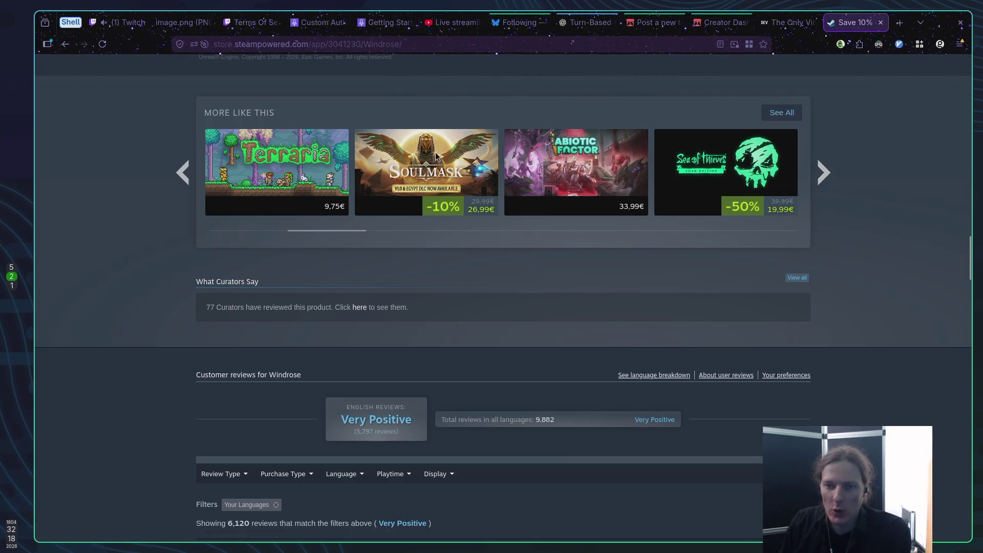
mouse_move(435, 156)
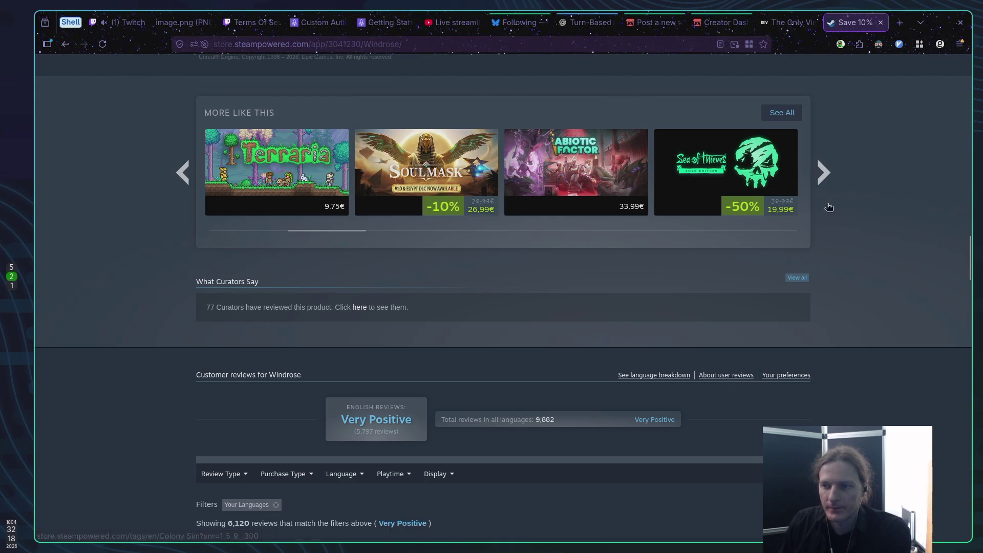
Advance the similar-games carousel two pages, previewing the game tiles.
click(822, 180)
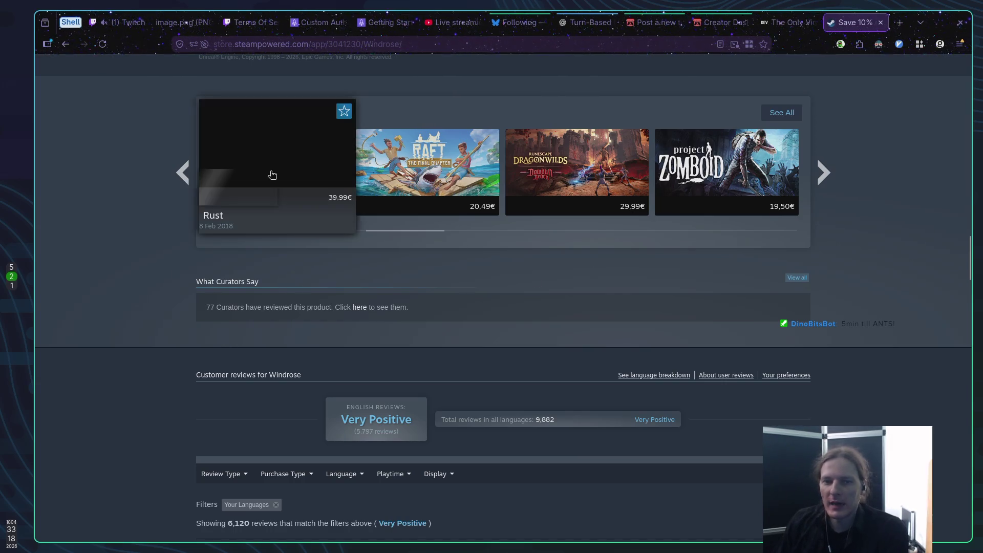
mouse_move(378, 175)
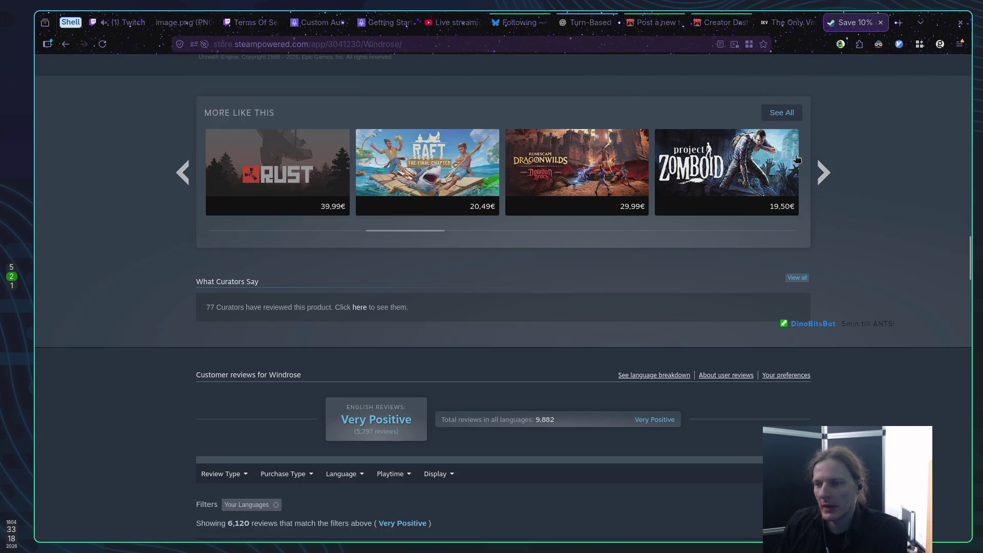
click(831, 175)
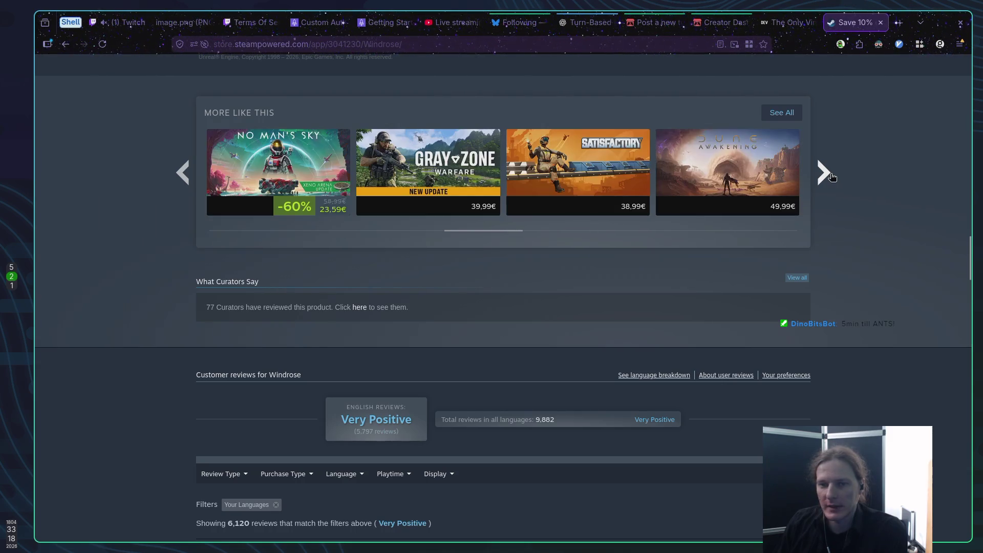
mouse_move(481, 169)
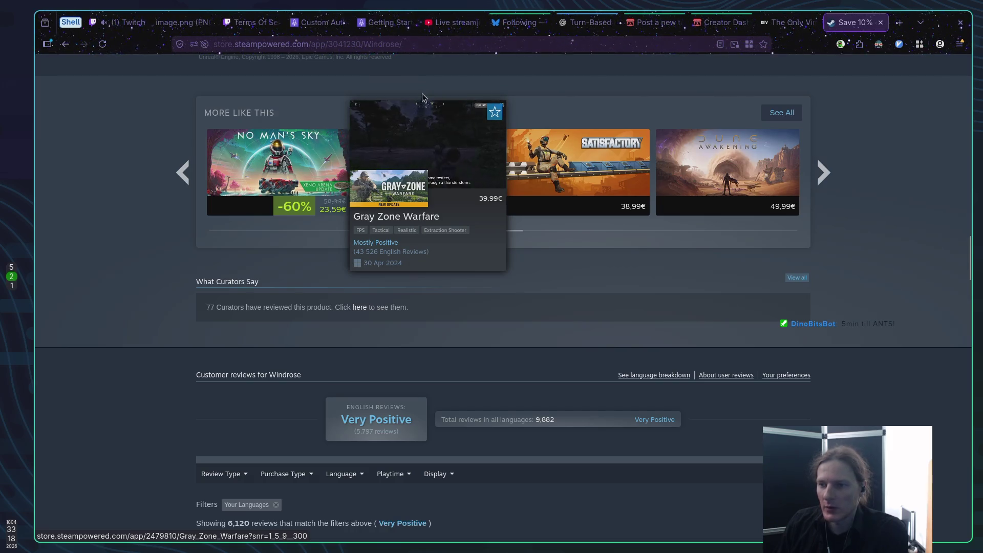
mouse_move(740, 168)
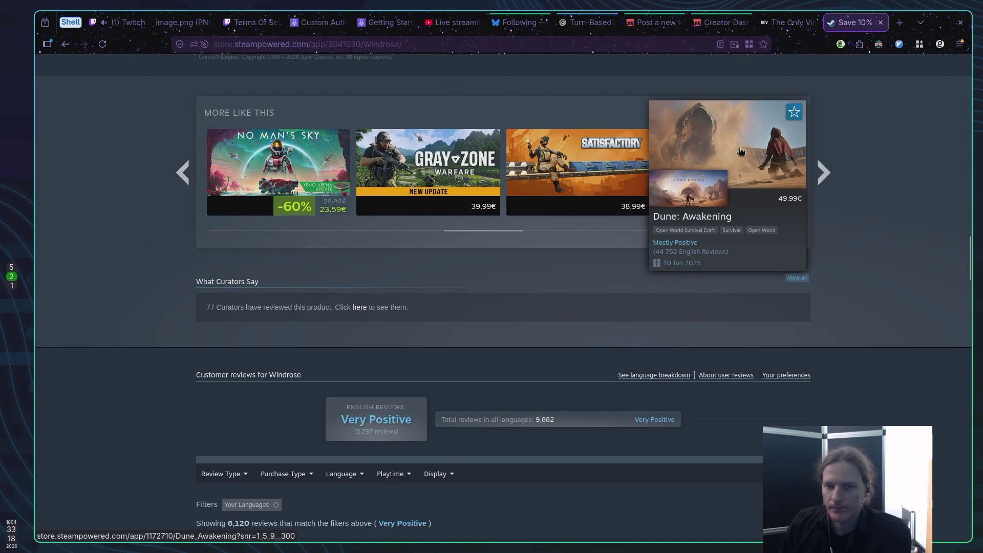
mouse_move(324, 145)
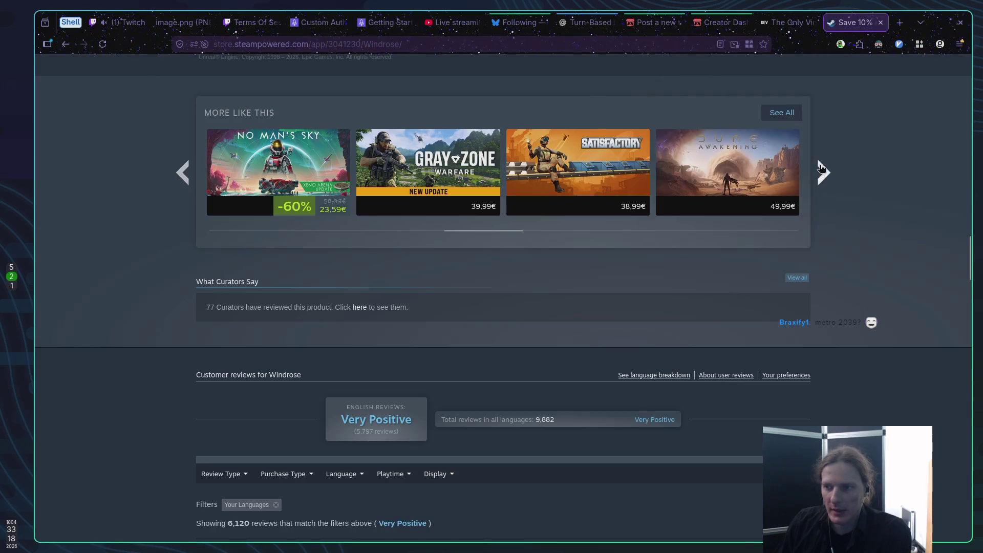
Keep paging until ARC Raiders, Sons of the Forest, Everwind and Return to Moria show.
click(823, 171)
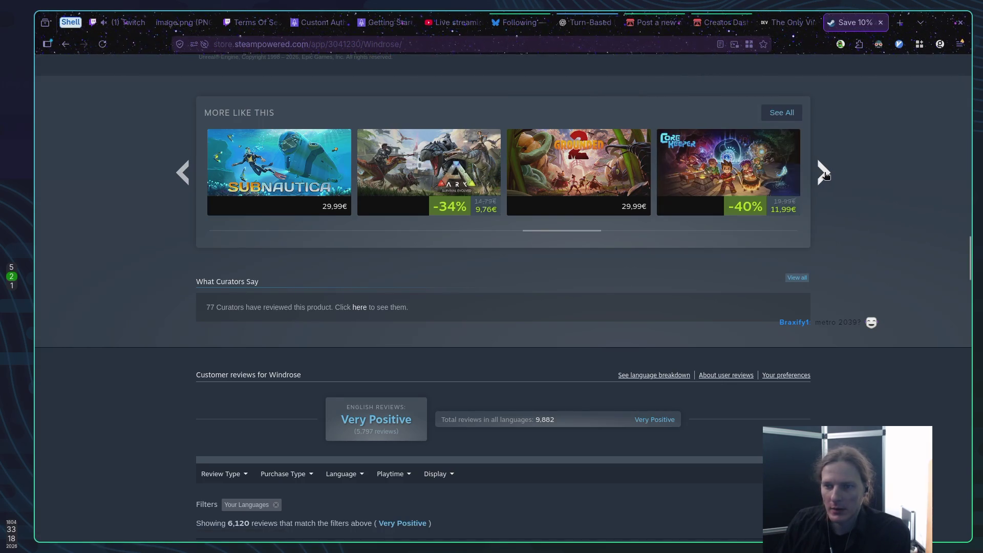
click(823, 172)
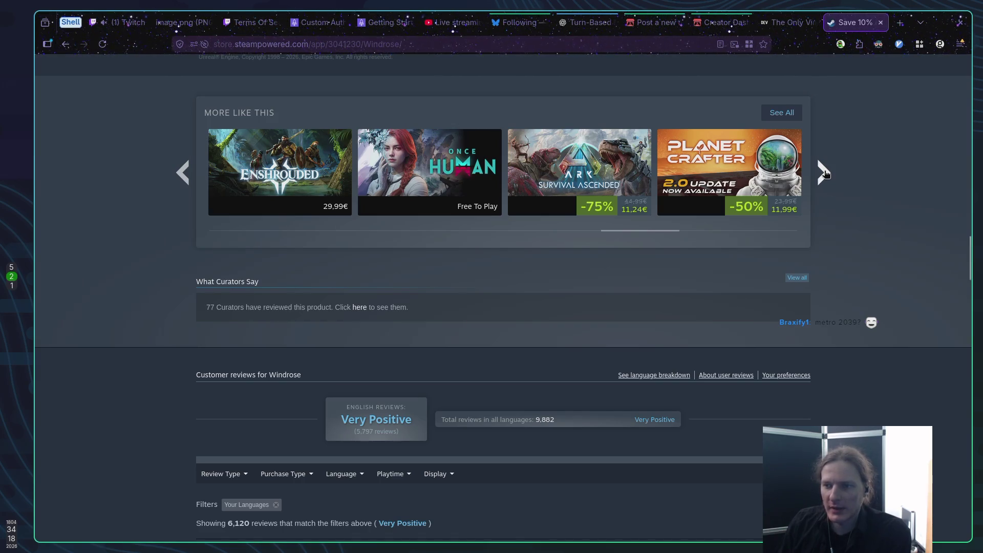
mouse_move(777, 172)
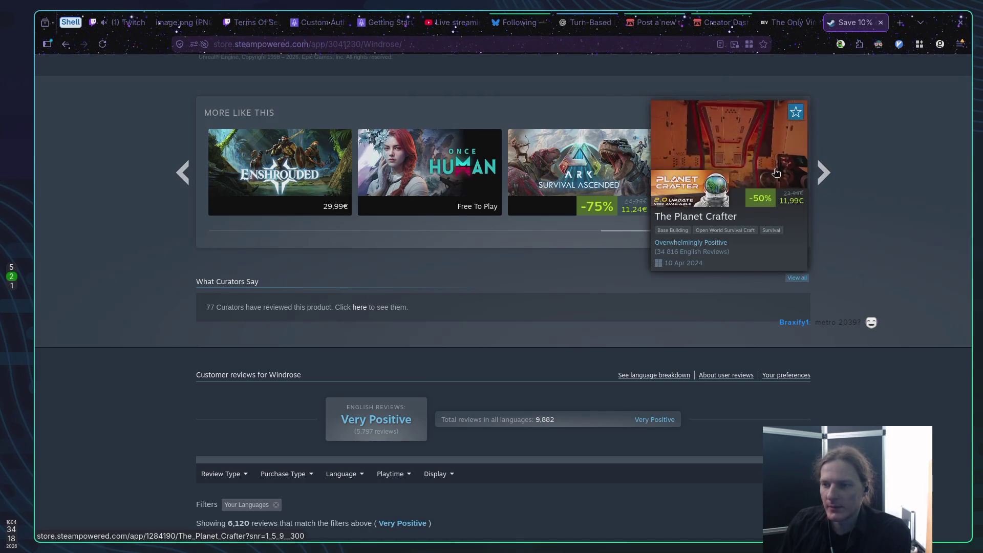
click(829, 174)
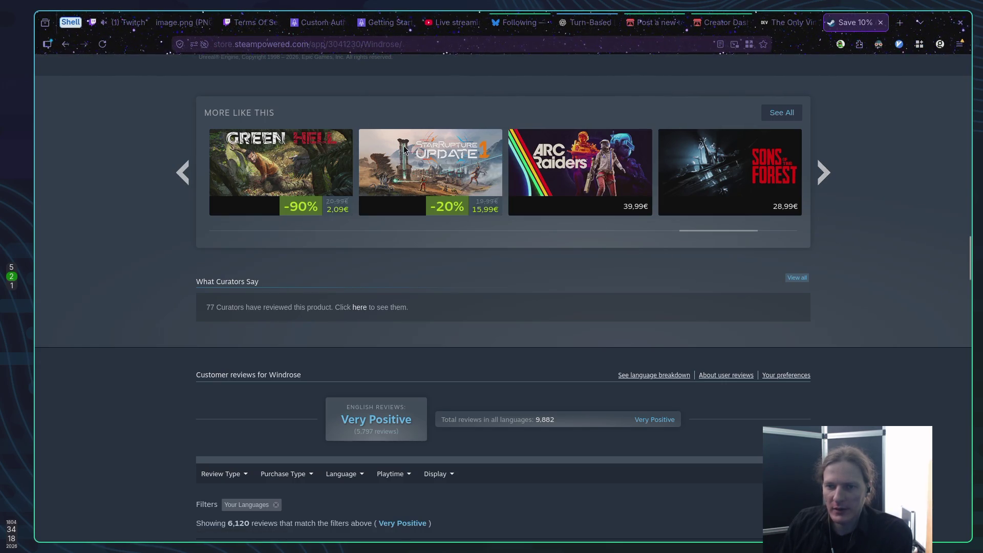
mouse_move(406, 149)
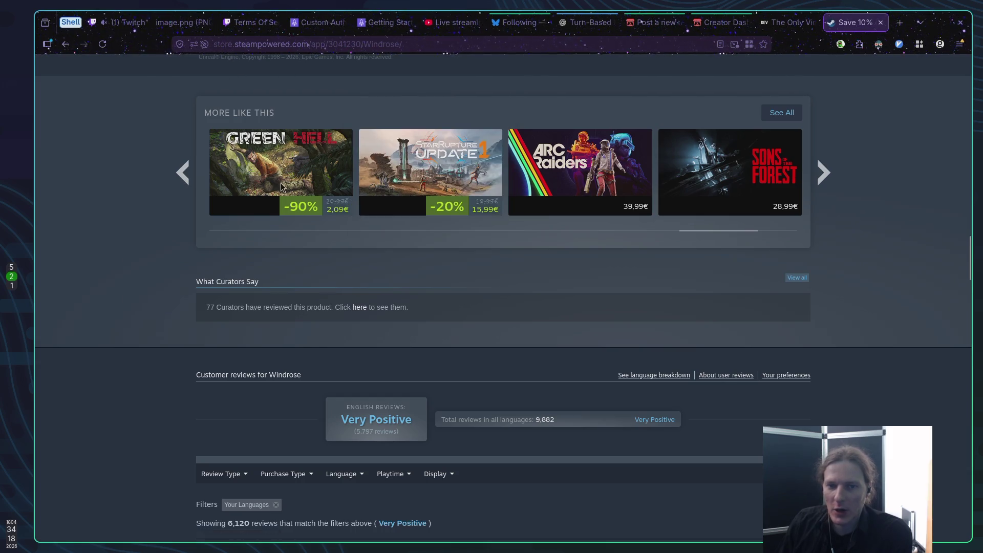
mouse_move(285, 169)
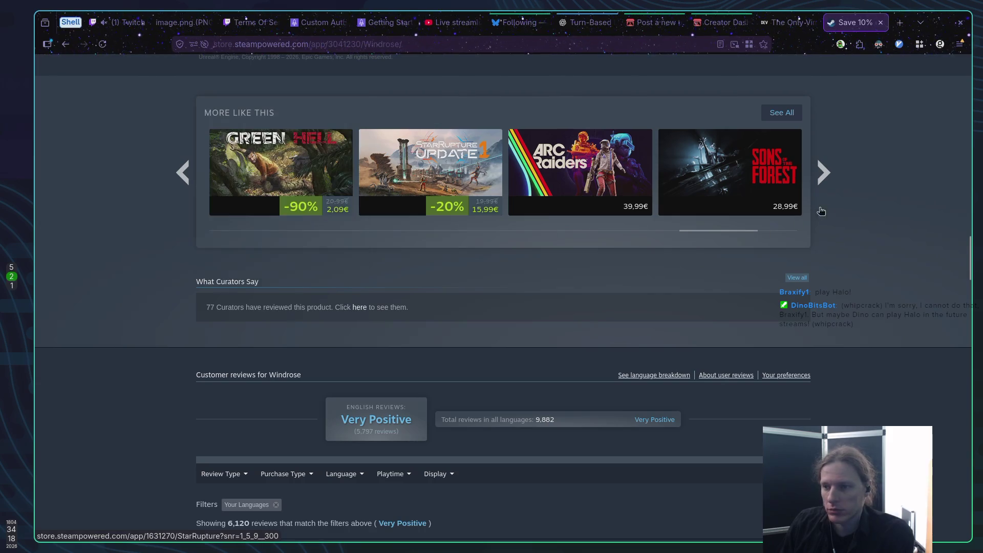
click(824, 172)
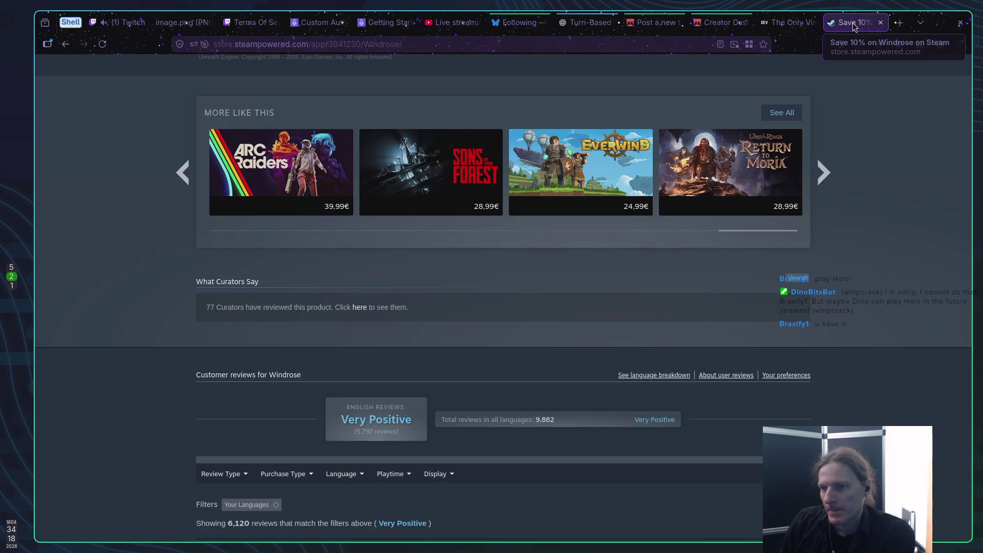
scroll(860, 183, up, 20)
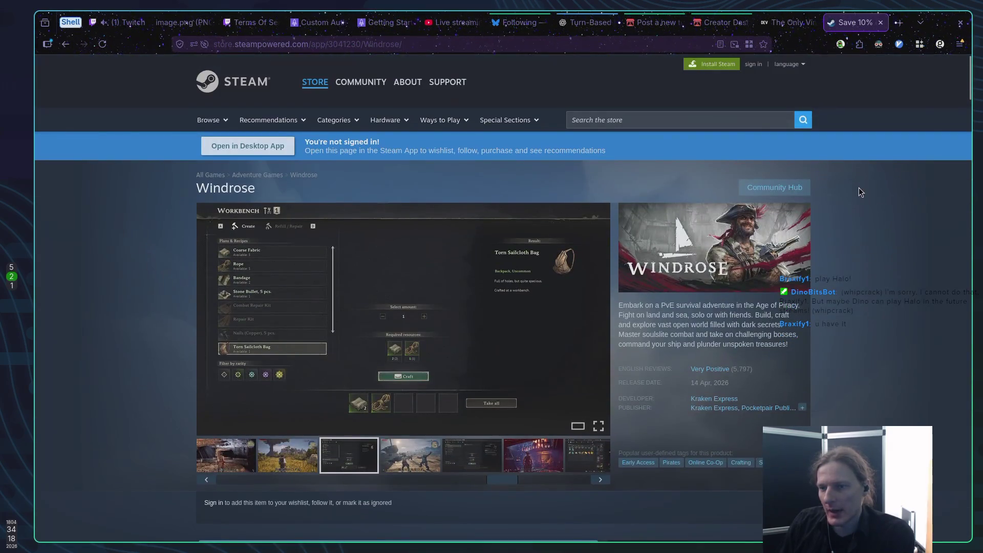
Search the store for 'metro' and open and scroll through the METRO 2039 page.
click(650, 121)
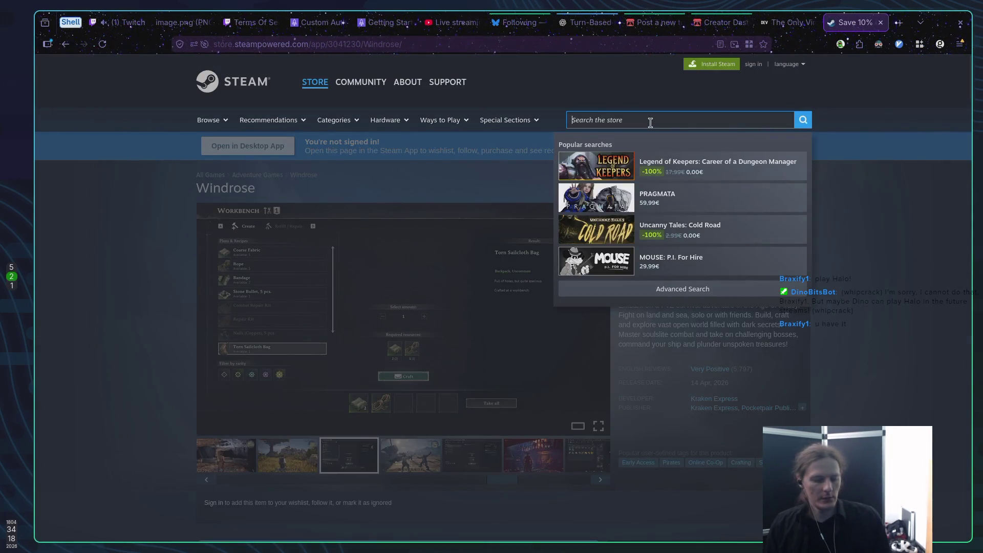
text(metro)
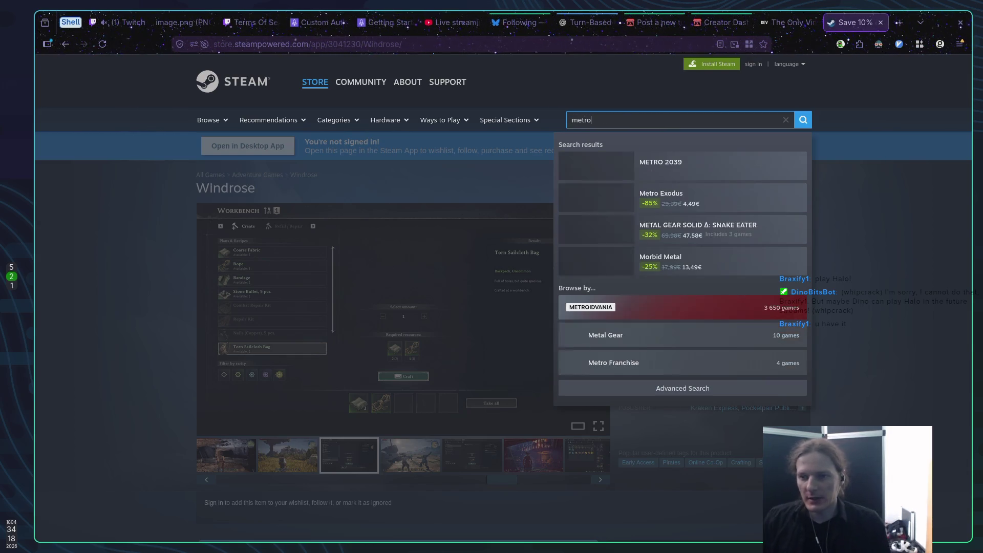
click(672, 166)
scroll(187, 183, down, 5)
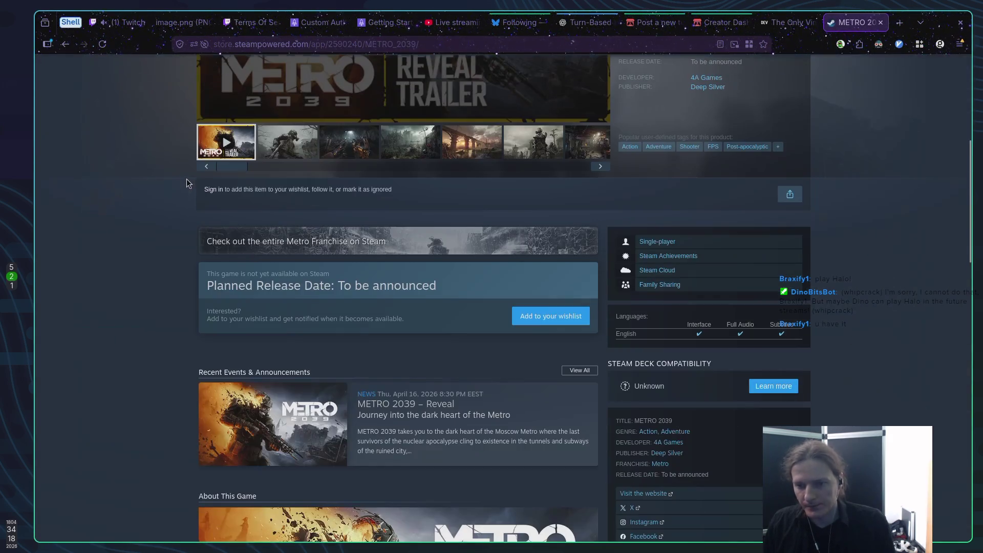
scroll(149, 178, up, 4)
scroll(131, 172, down, 1)
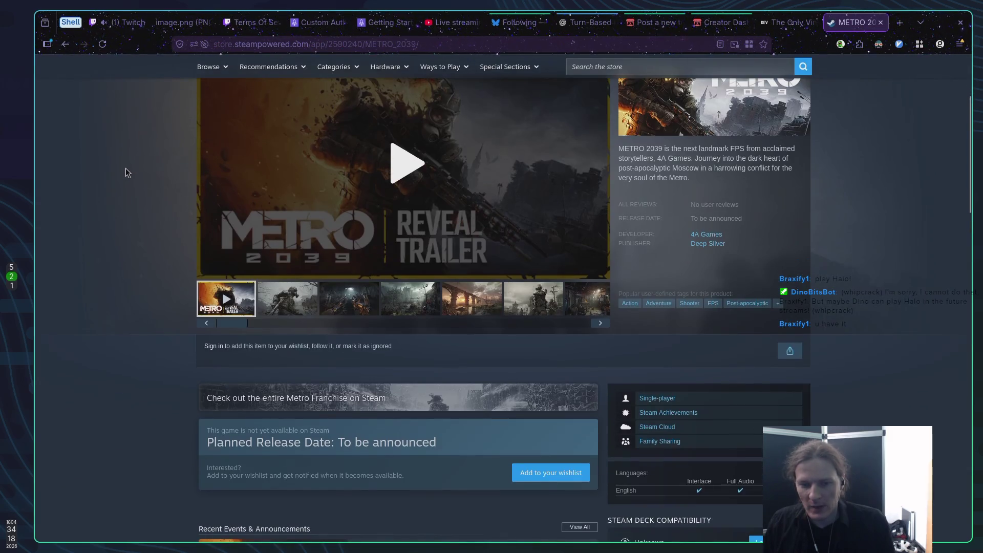
scroll(127, 173, down, 4)
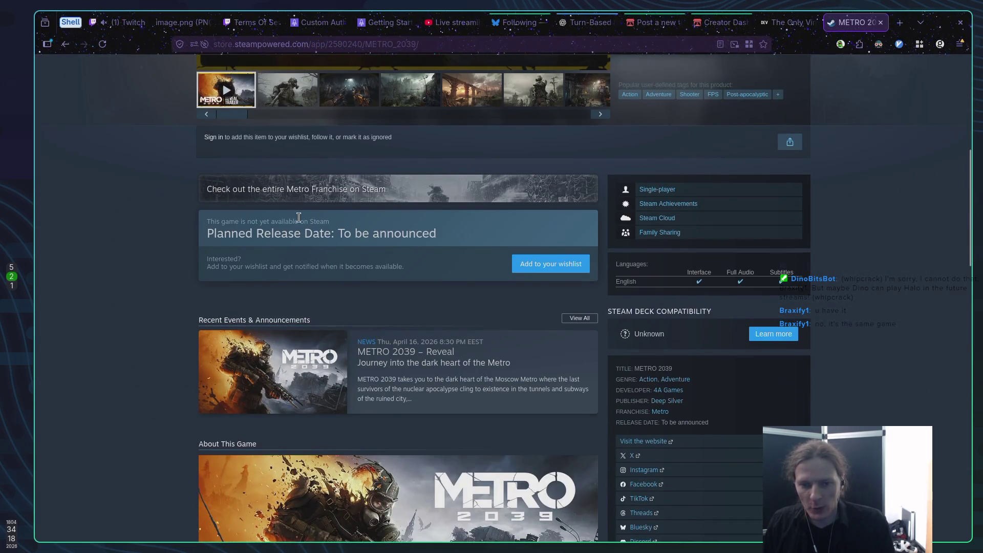
scroll(173, 211, down, 5)
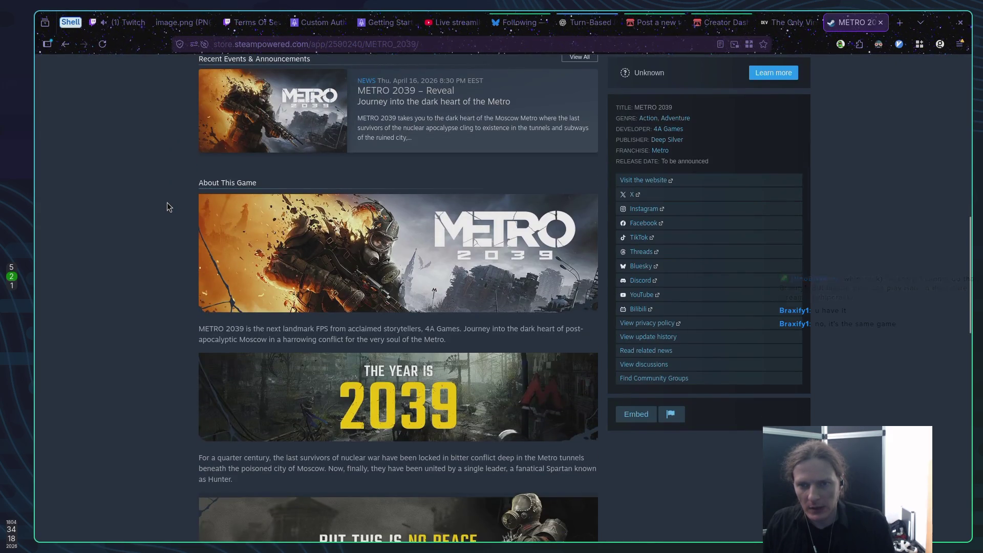
scroll(167, 202, up, 4)
scroll(164, 200, up, 8)
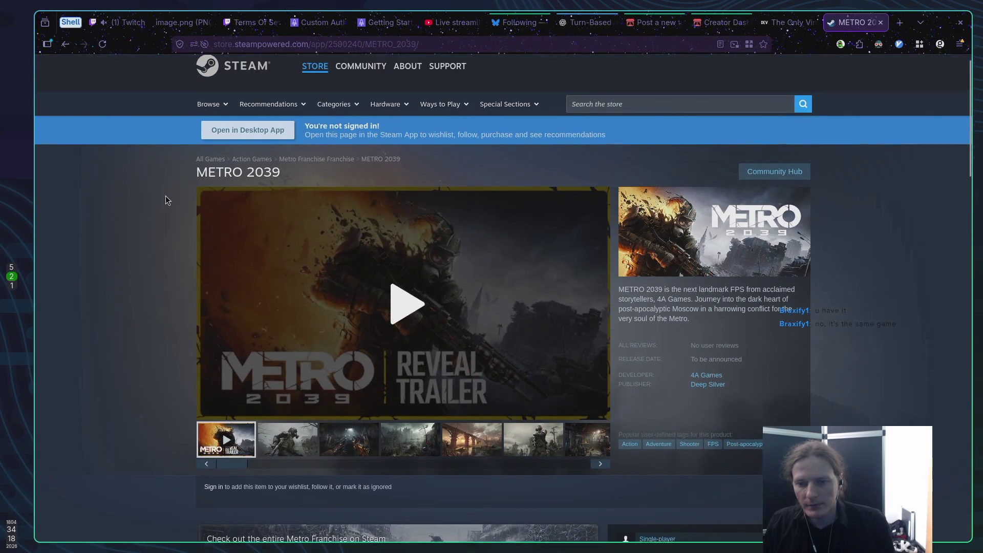
View the METRO 2039 screenshots, including the bridge and soldiers, then close the Steam tab.
click(288, 466)
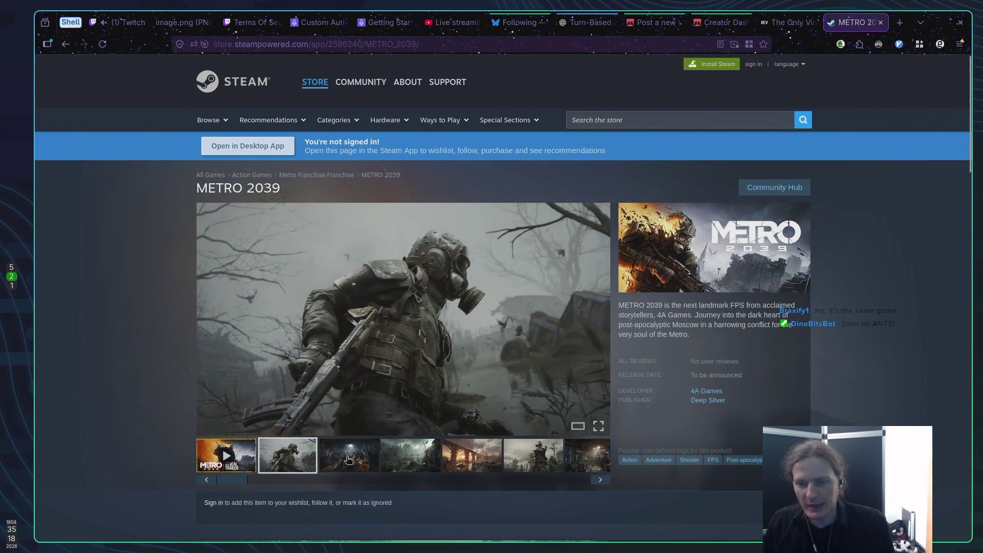
click(348, 460)
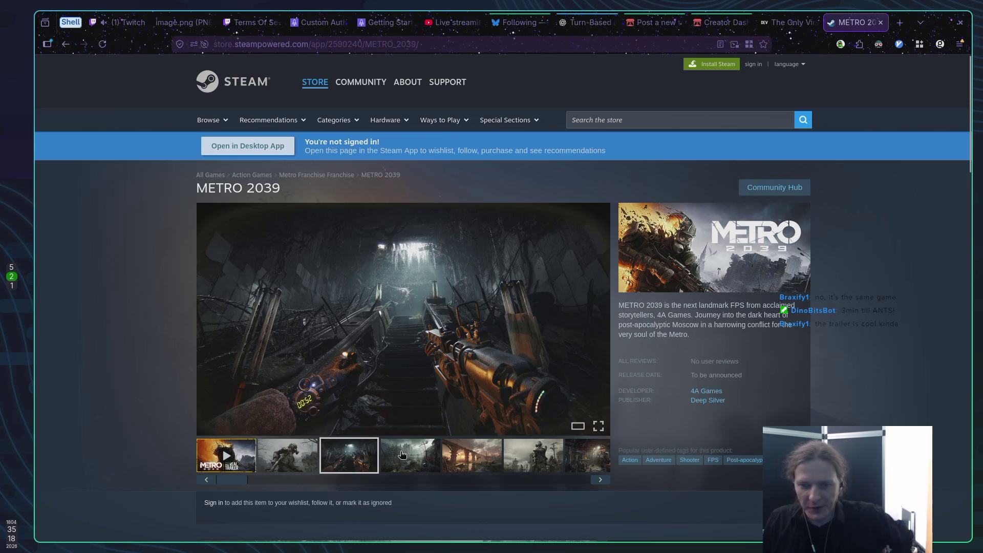
click(421, 456)
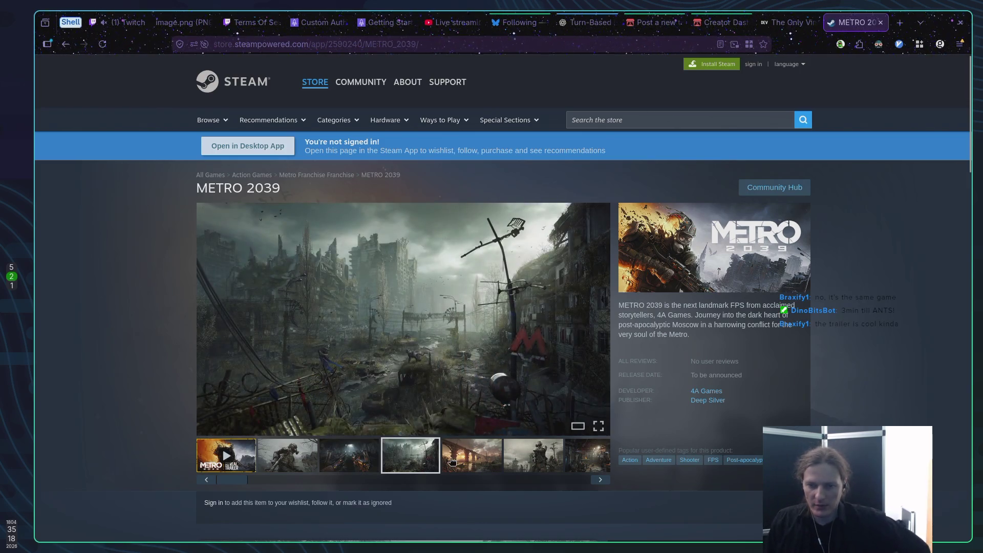
click(479, 460)
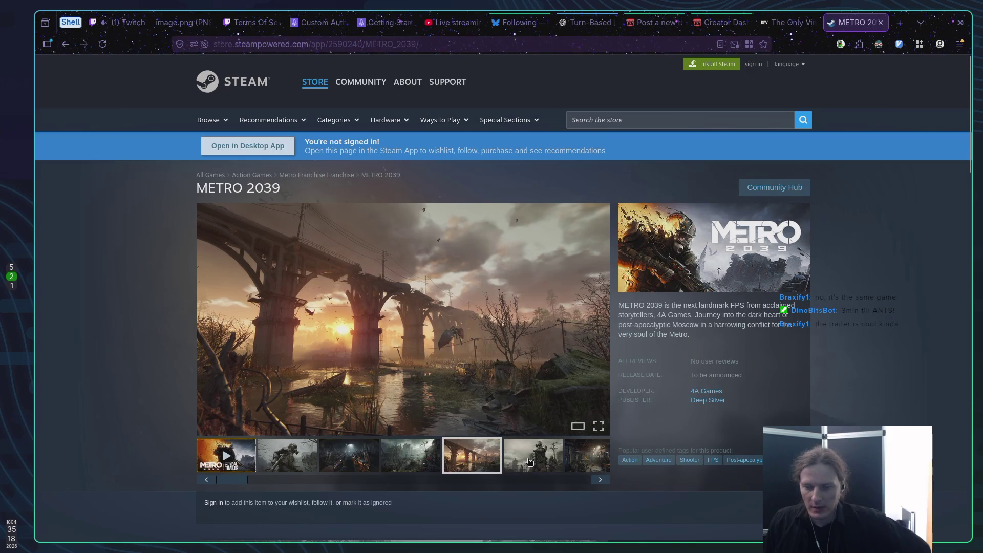
click(527, 462)
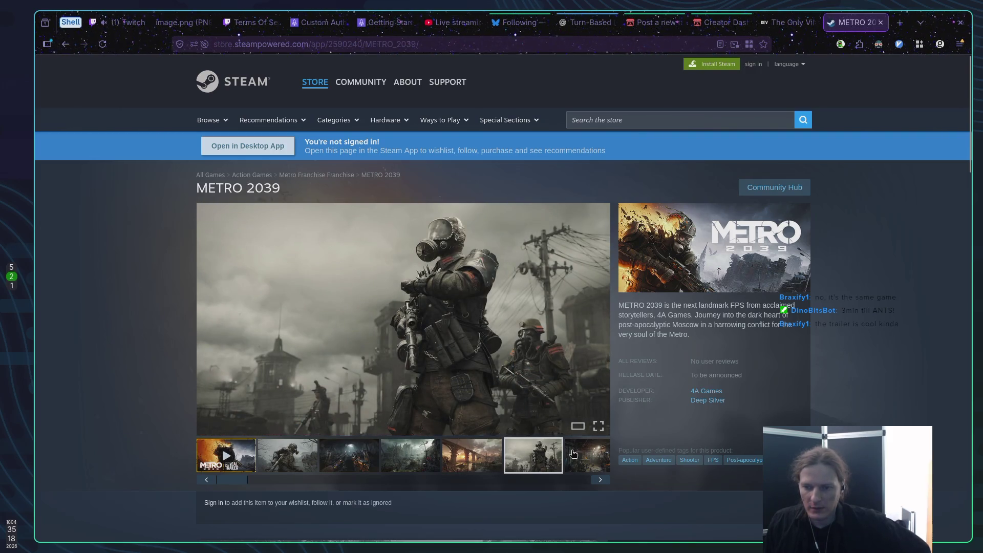
click(574, 453)
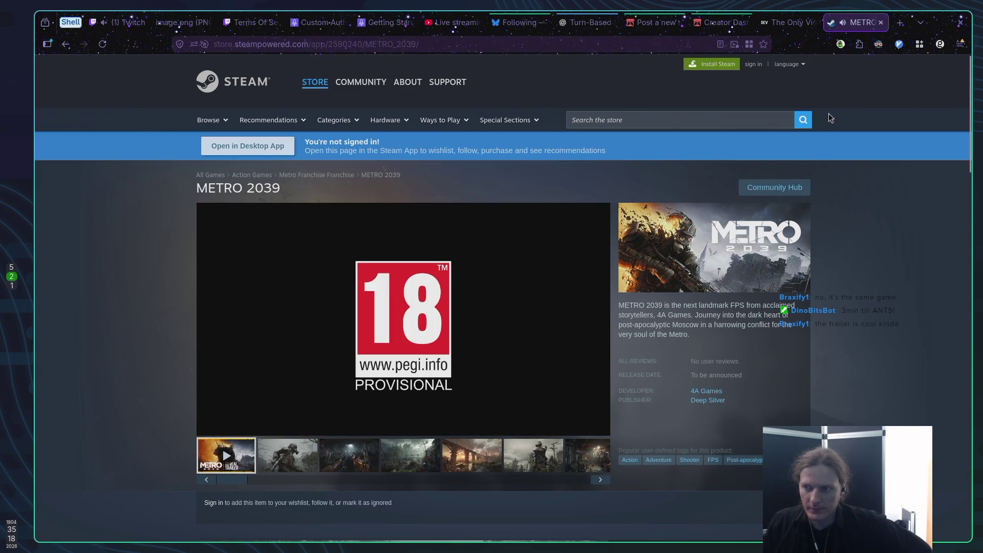
click(880, 22)
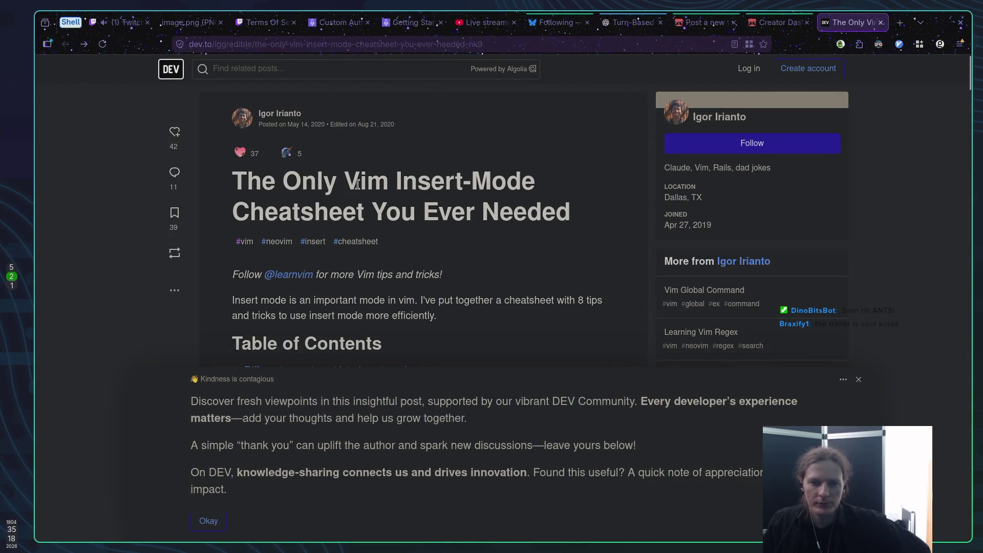
Close the dev.to Vim cheatsheet tab and the itch.io Creator Dashboard tab.
middle_click(846, 25)
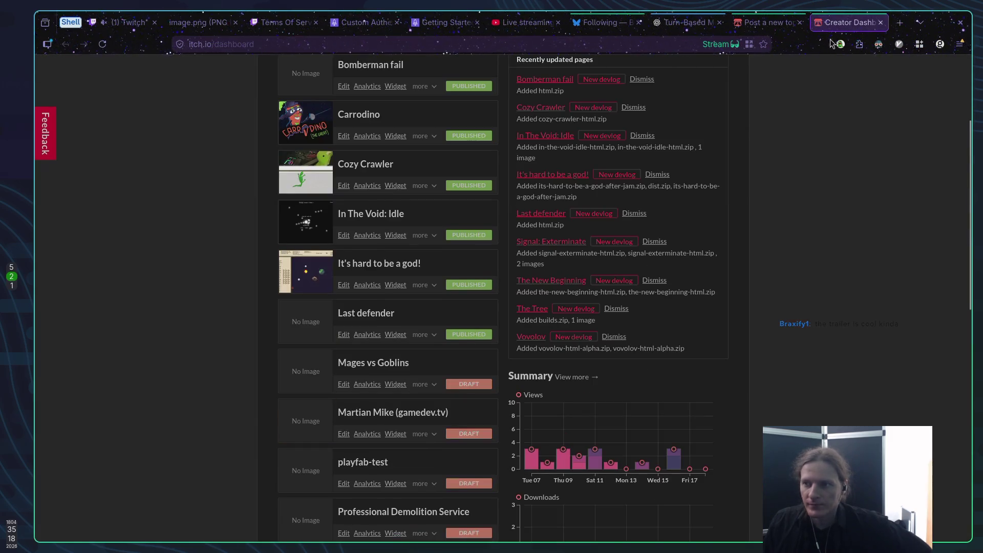
middle_click(839, 22)
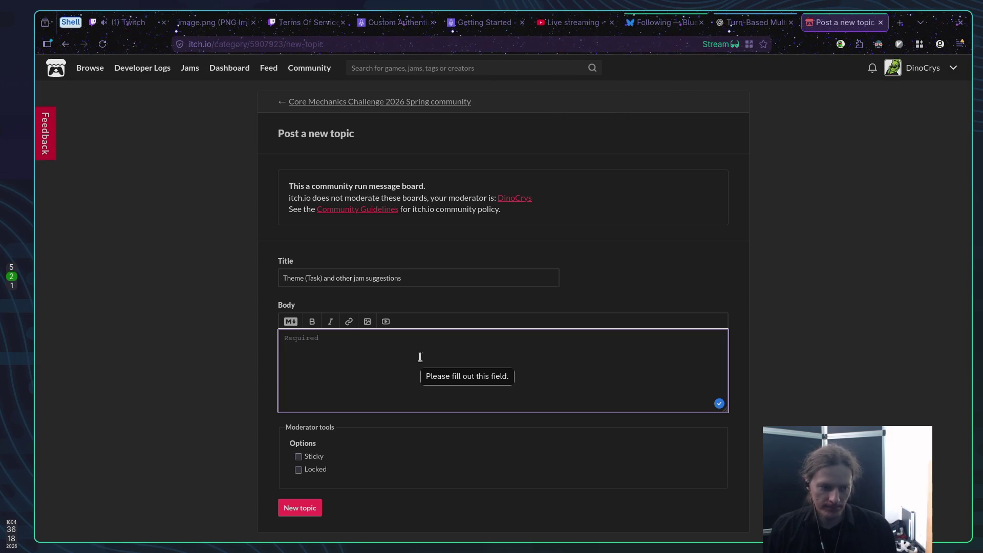
Replace the stray body text with 'Greetings!' followed by a new line.
text(')
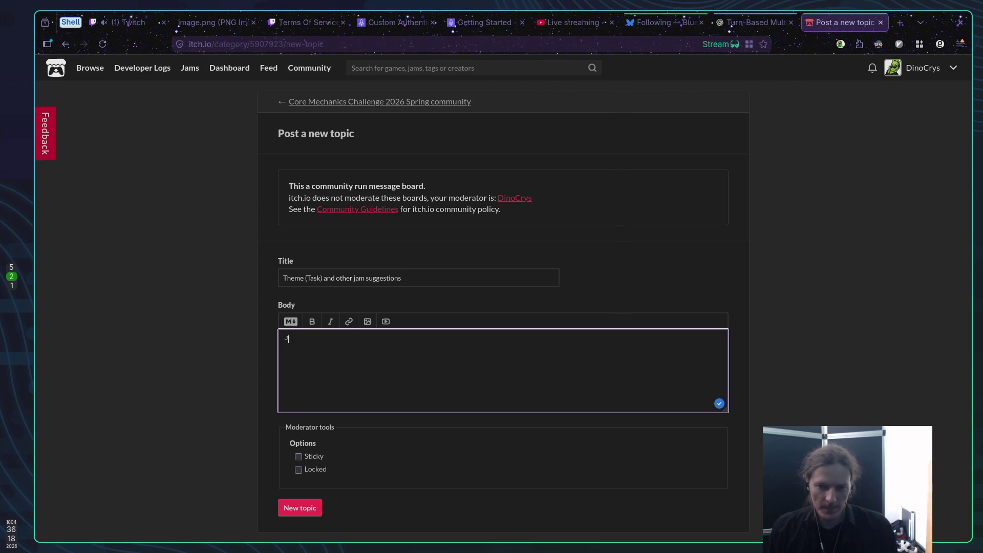
text(am)
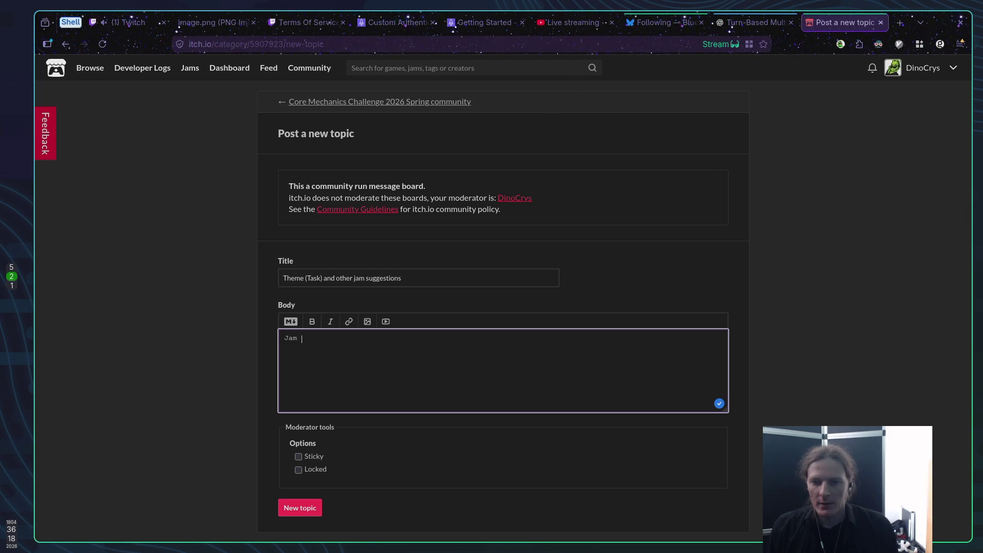
text(sug)
key(BackSpace)
key(BackSpace)
key(BackSpace)
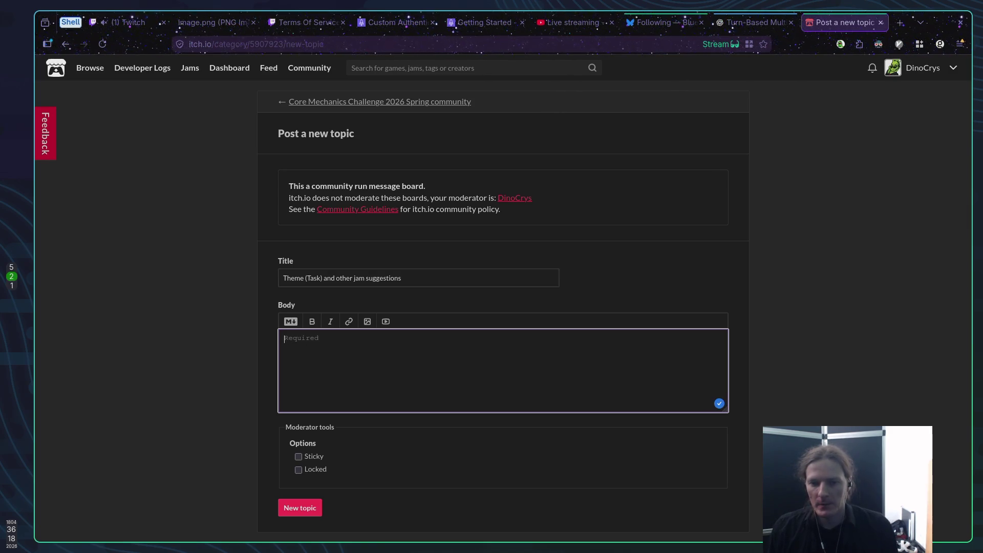
text(Greetings!)
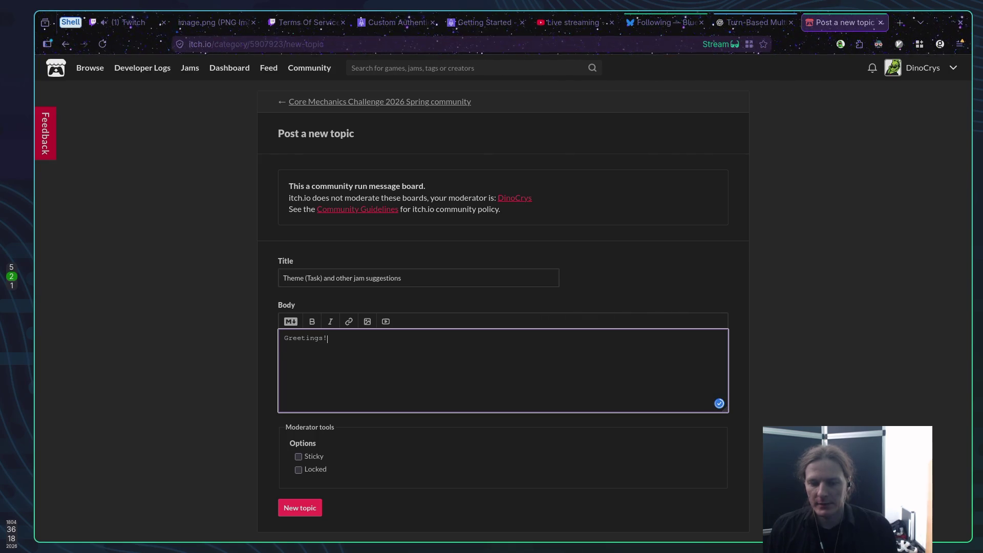
key(Return)
key(Return)
Type the second line: 'This Jam themes sometimes are called "tasks" :)'.
text(Jam)
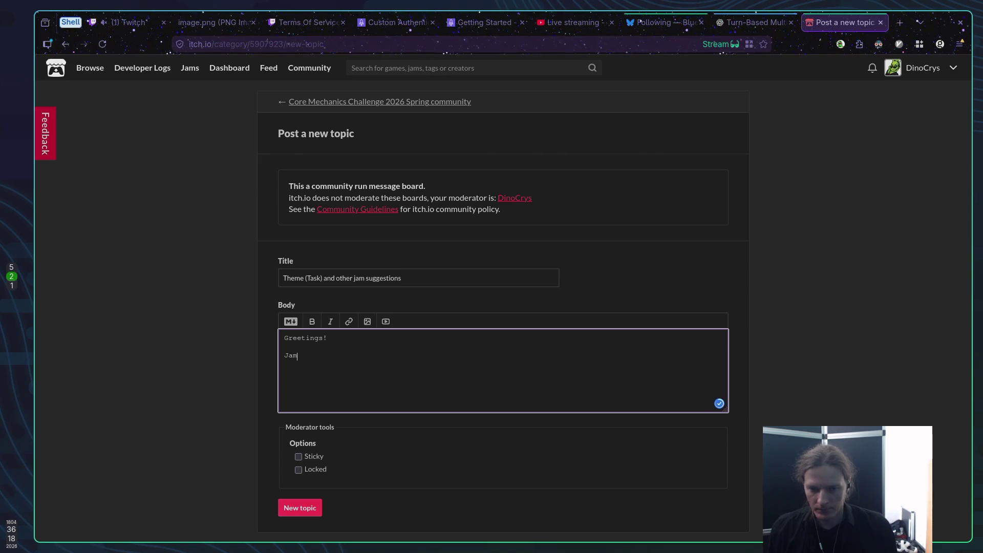
key(BackSpace)
key(BackSpace)
key(BackSpace)
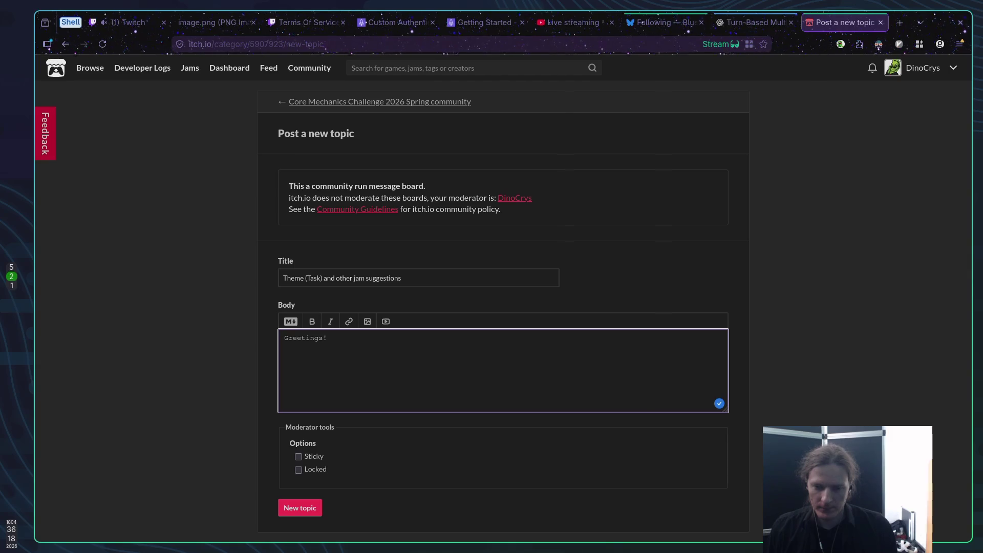
text(This )
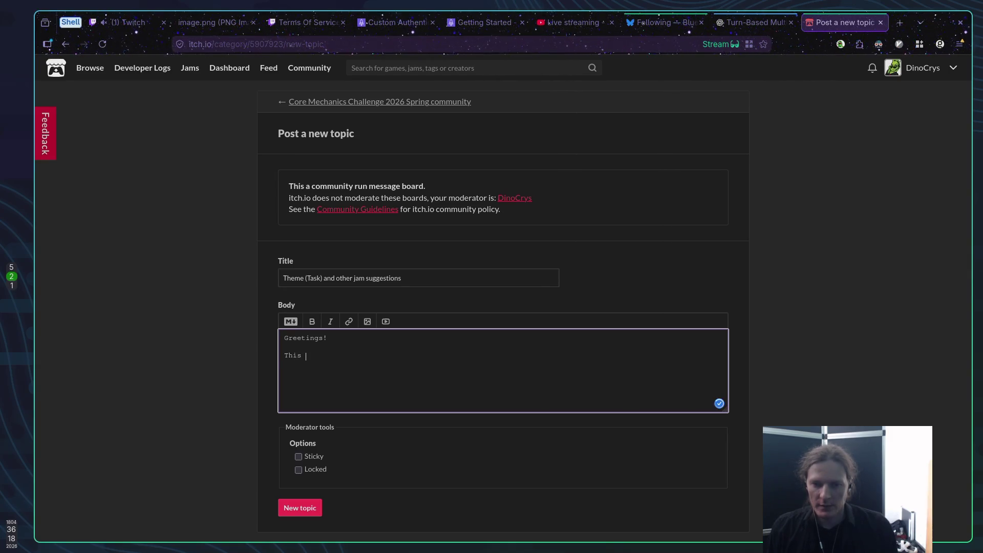
text(Jam th)
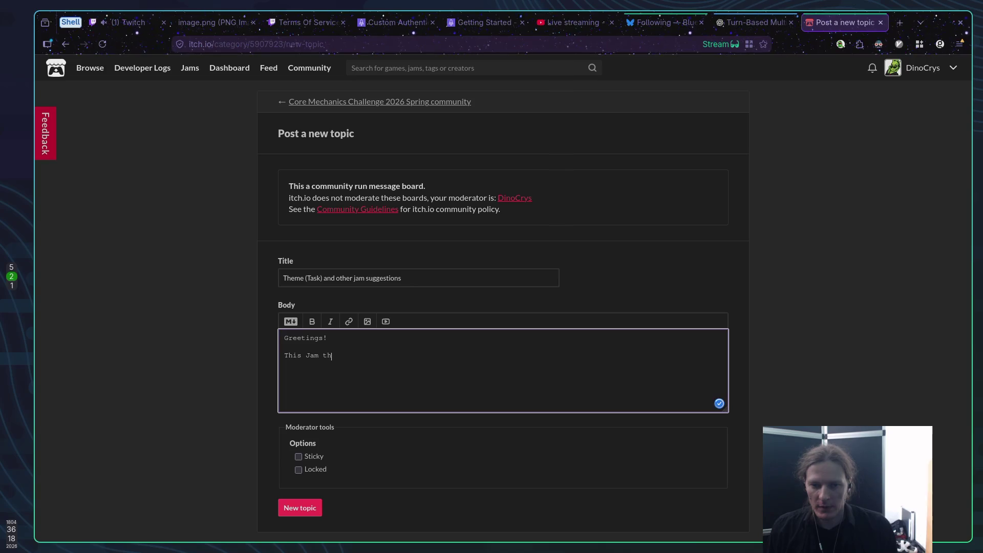
text(emes a)
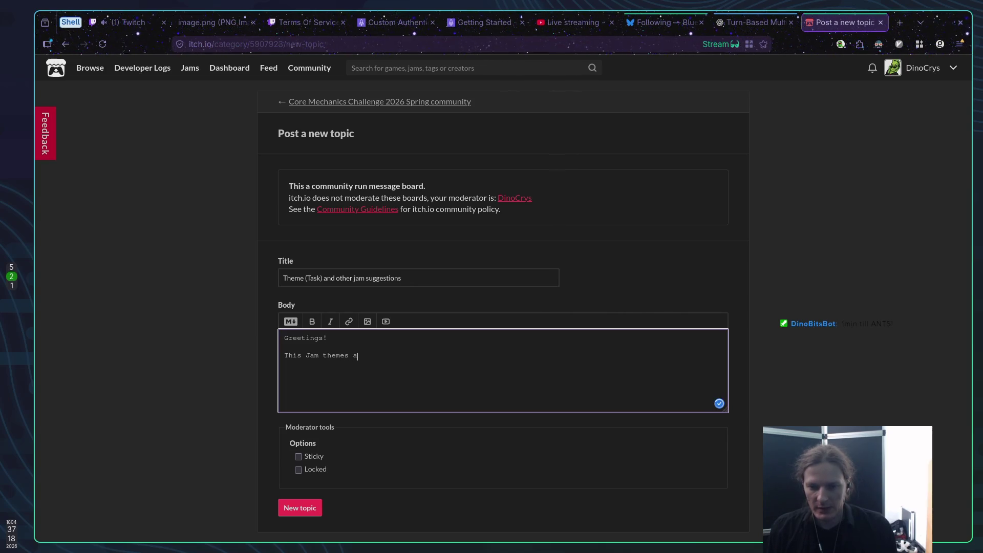
text( soma)
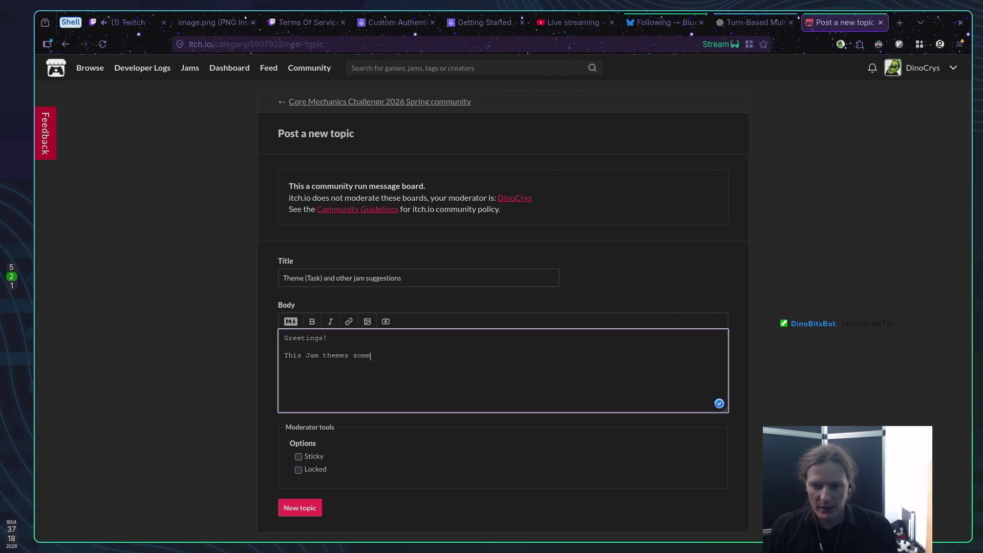
text(times are co)
key(BackSpace)
text(alled "t)
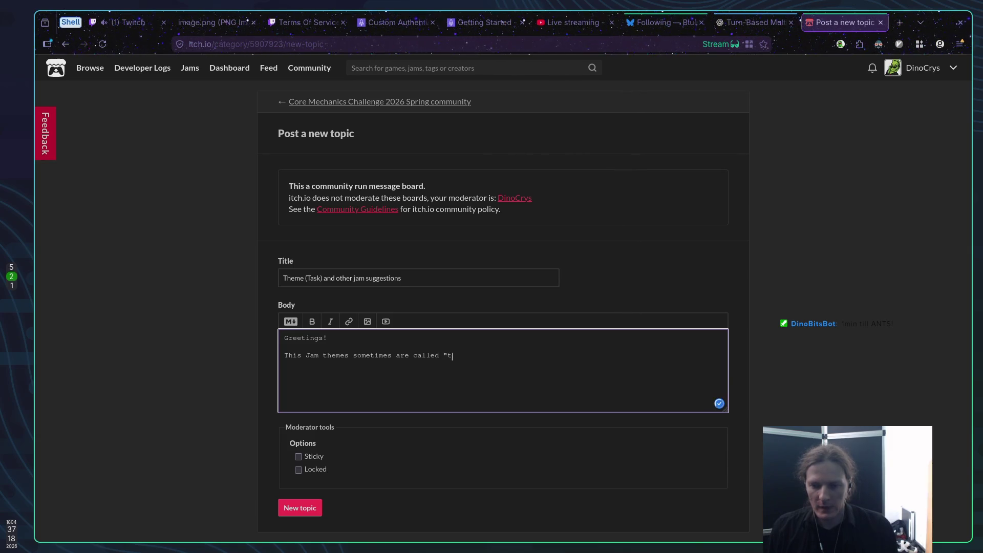
text(asks". )
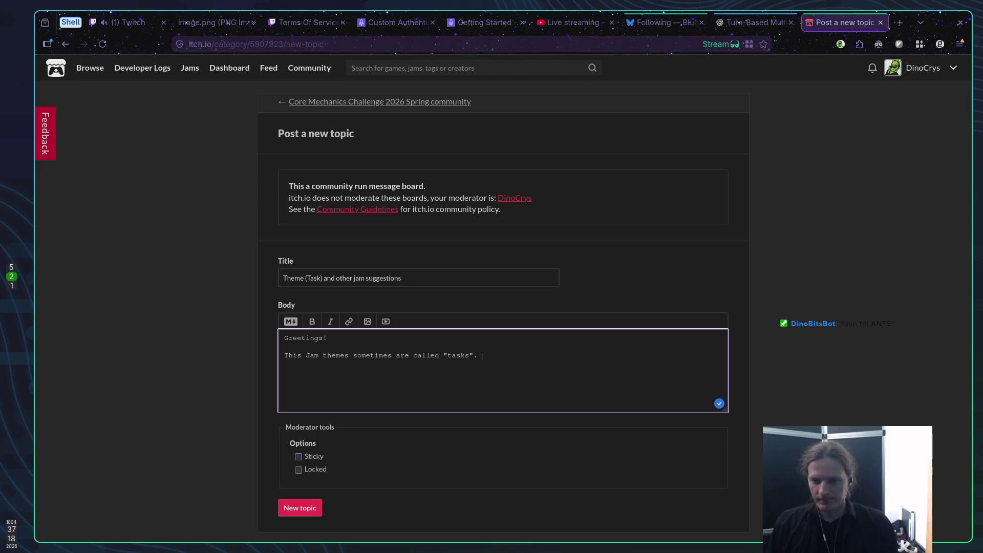
text(Tasks that)
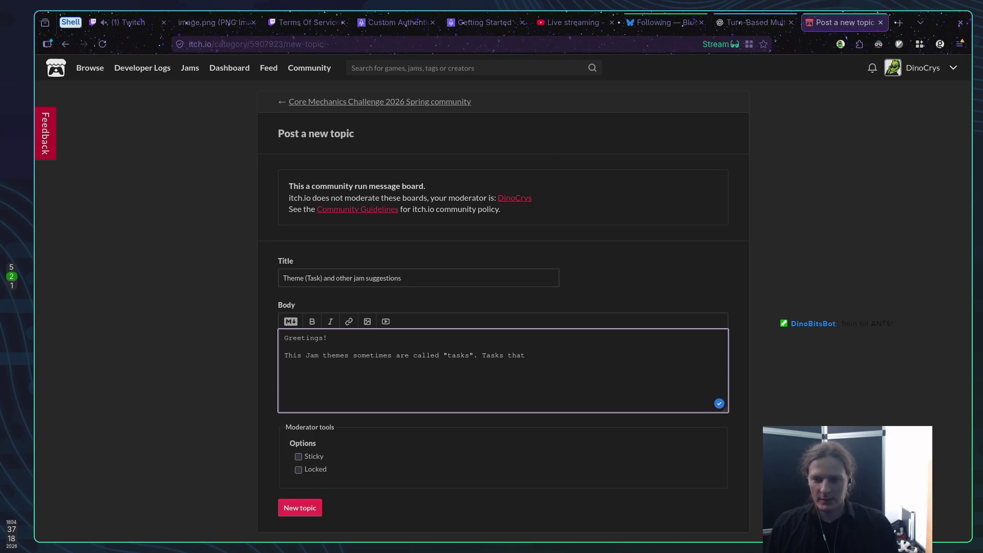
key(BackSpace)
key(BackSpace)
key(BackSpace)
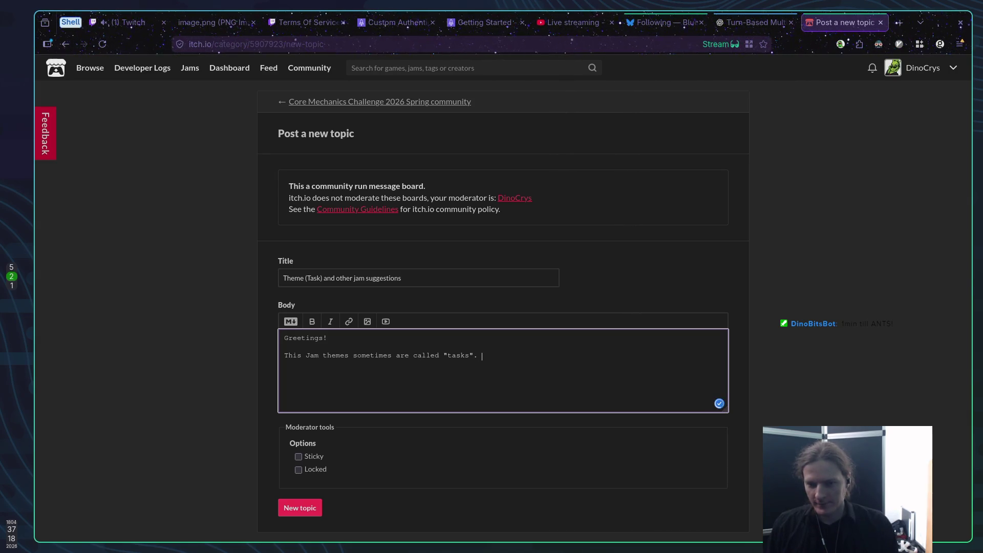
key(Left)
text(:))
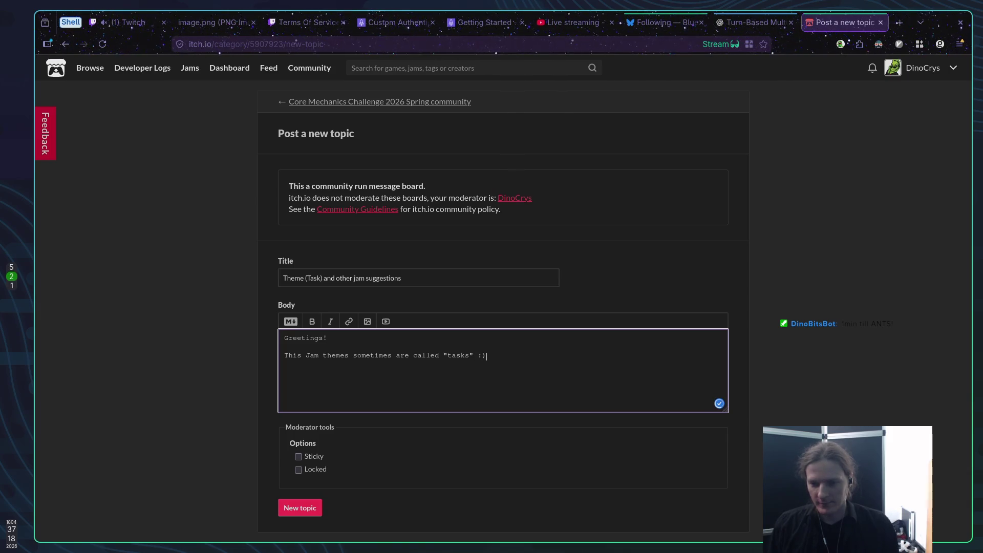
key(Right)
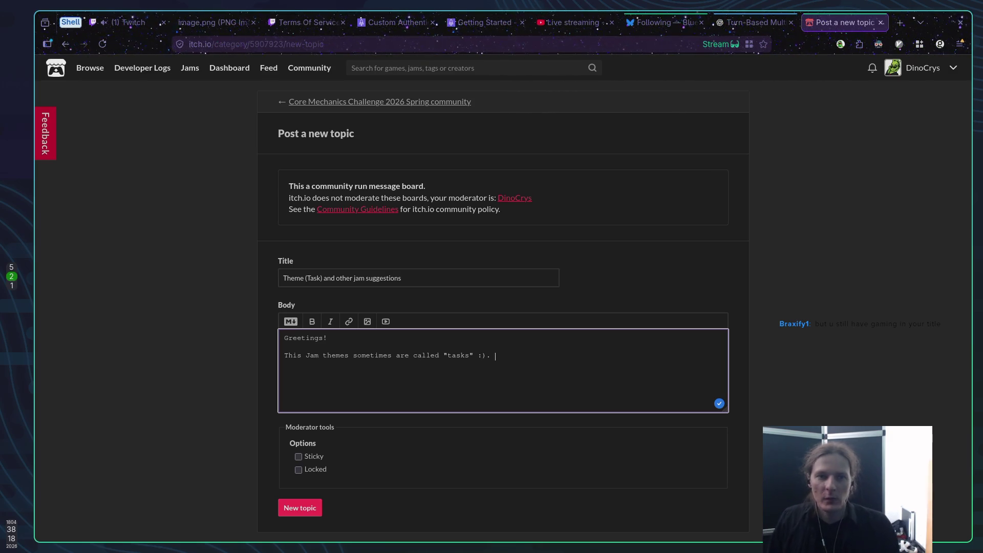
click(136, 29)
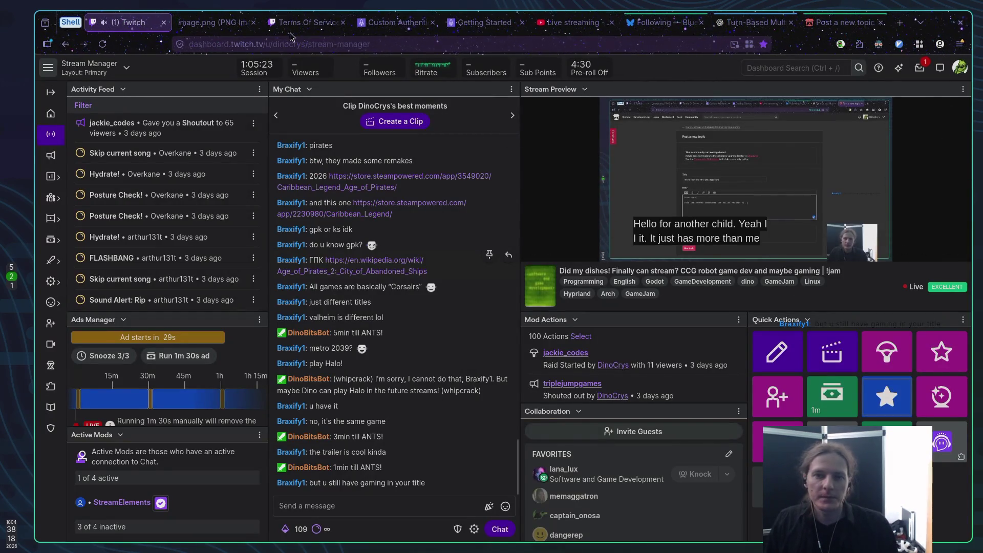
click(658, 22)
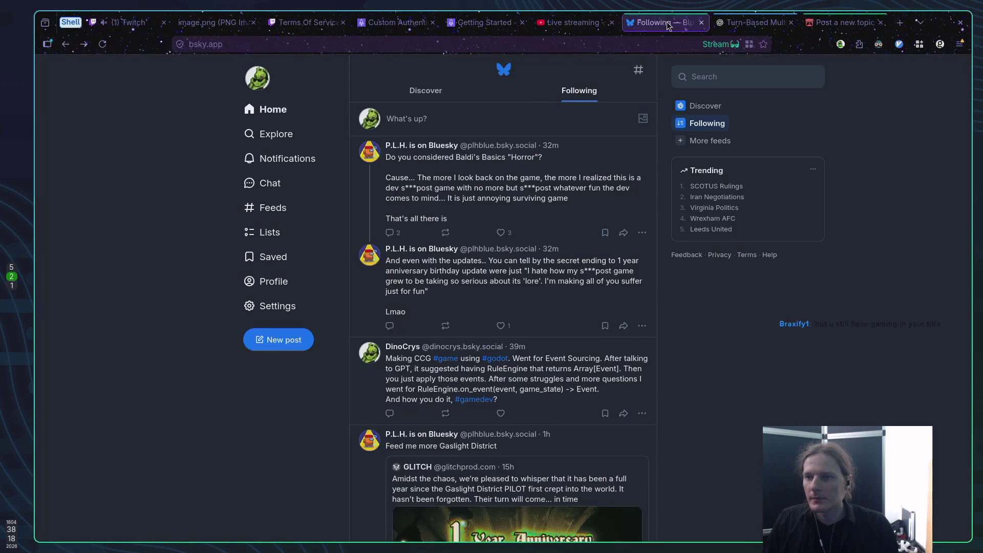
click(840, 23)
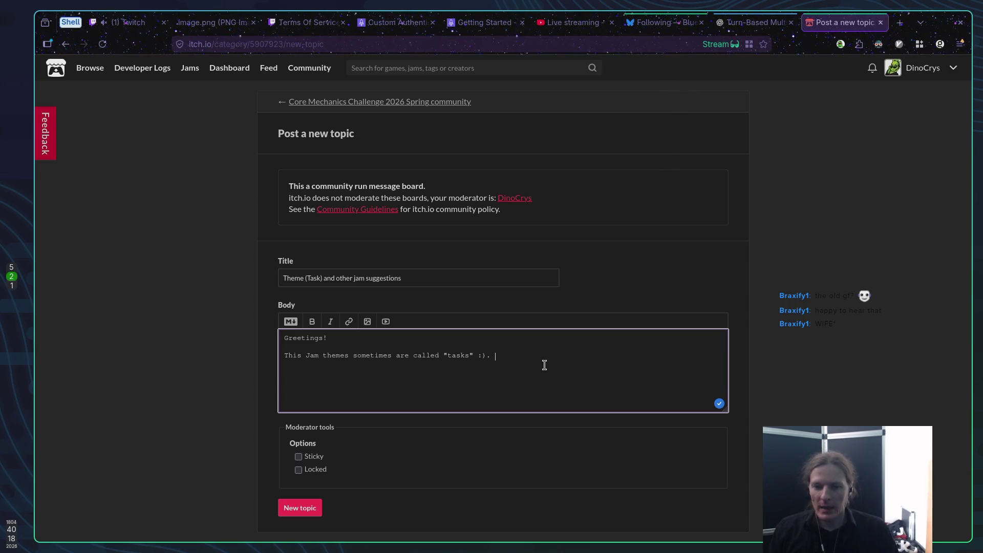
key(BackSpace)
key(BackSpace)
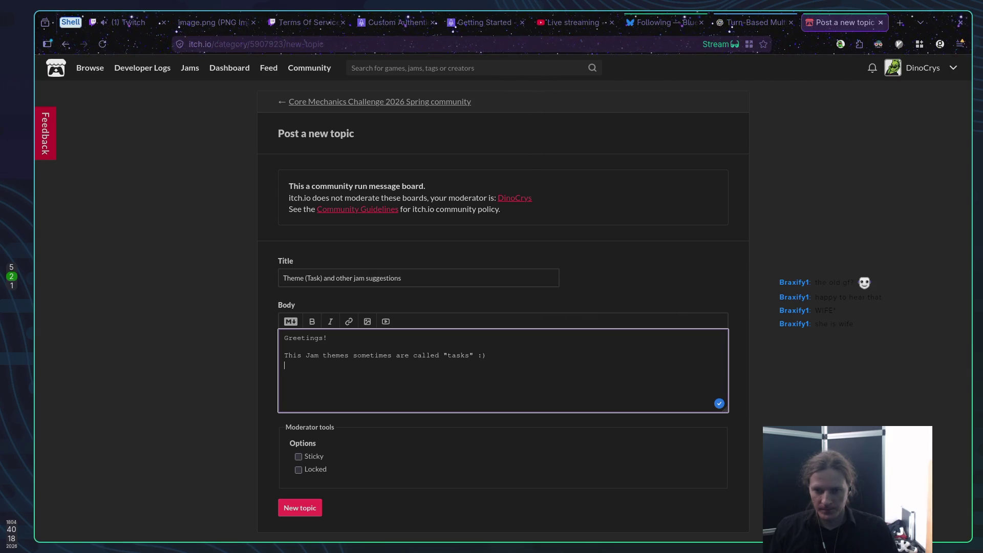
Add the line 'Few days before the jam start there will be a vote cast on discord.'.
key(Return)
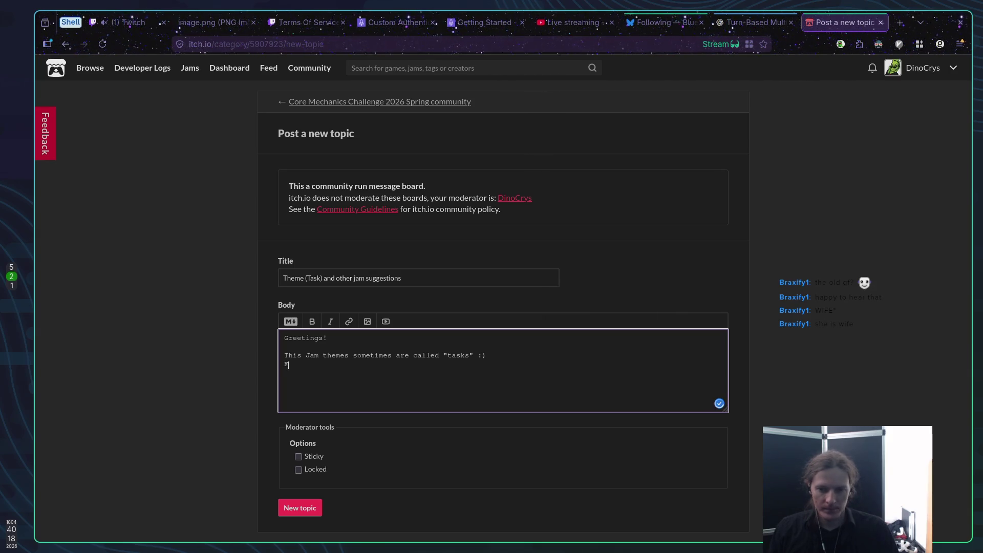
text(Few day)
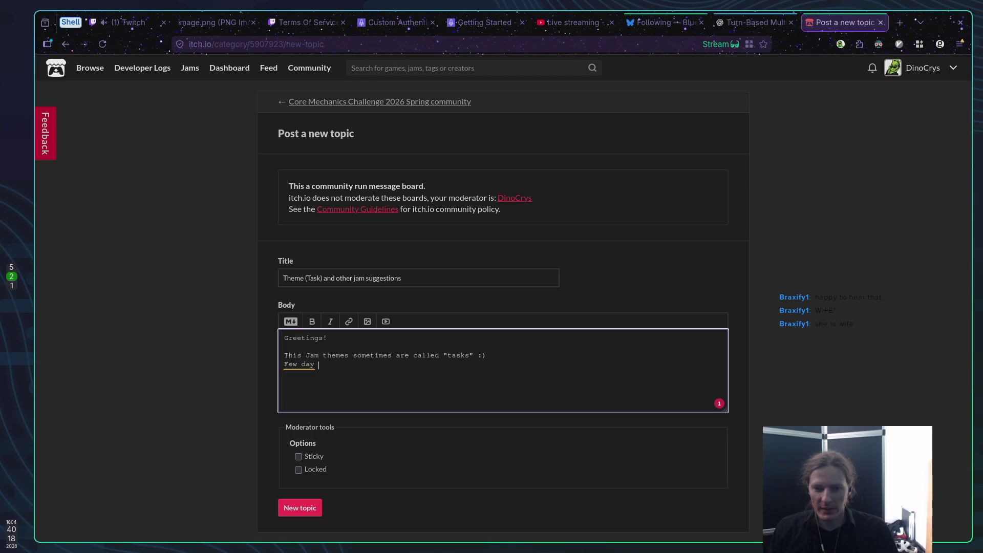
key(BackSpace)
text(,)
key(BackSpace)
key(BackSpace)
text(s)
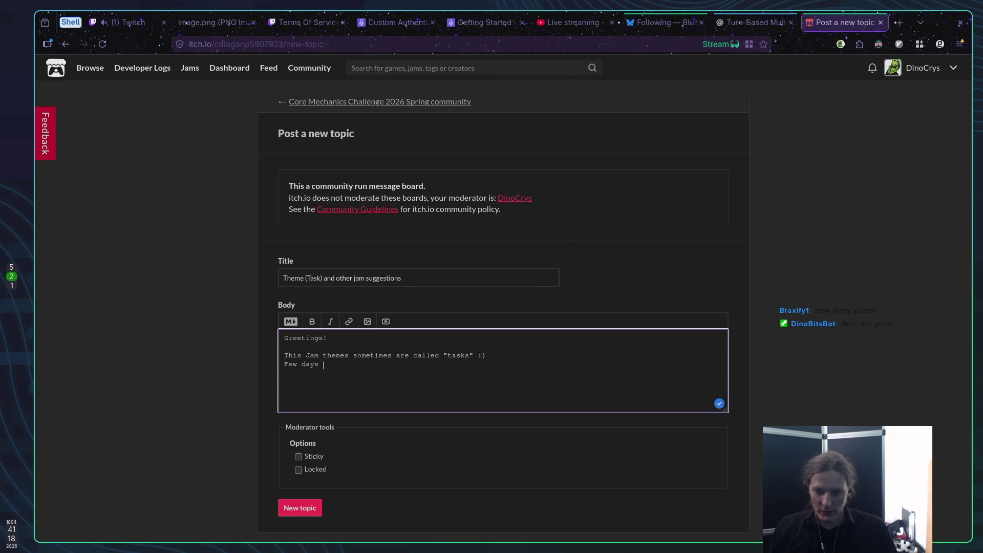
text(b)
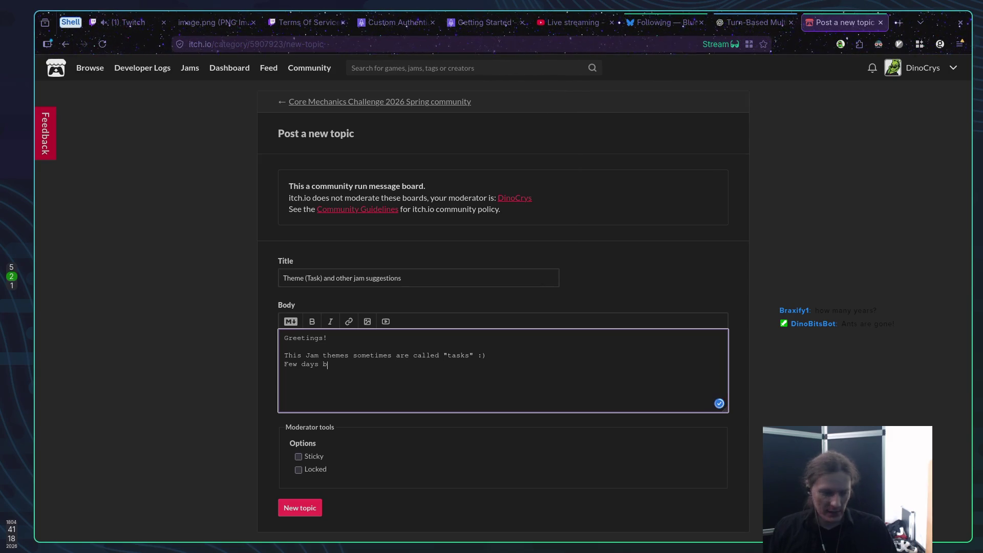
text(efore)
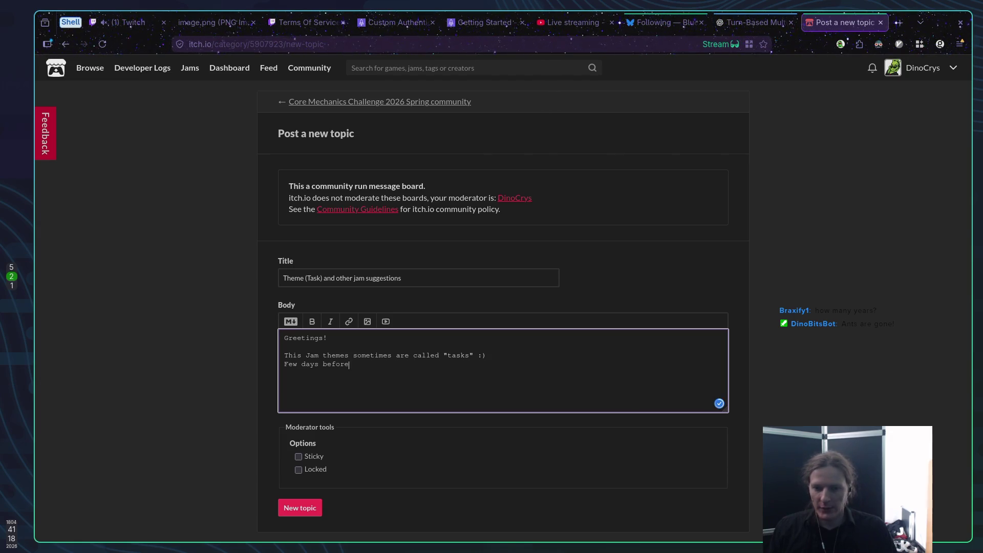
text( the jam s)
text(tart t)
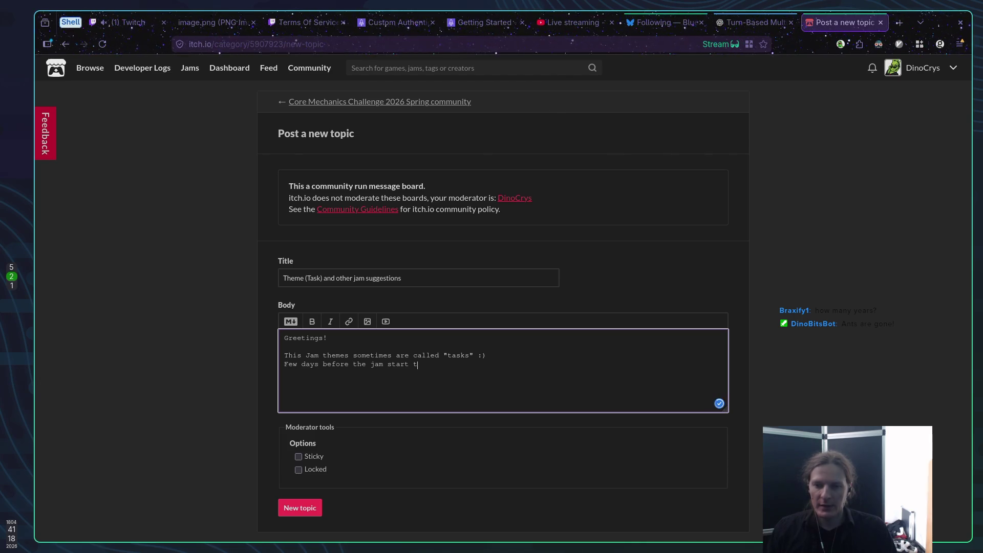
text(here will be )
text(a )
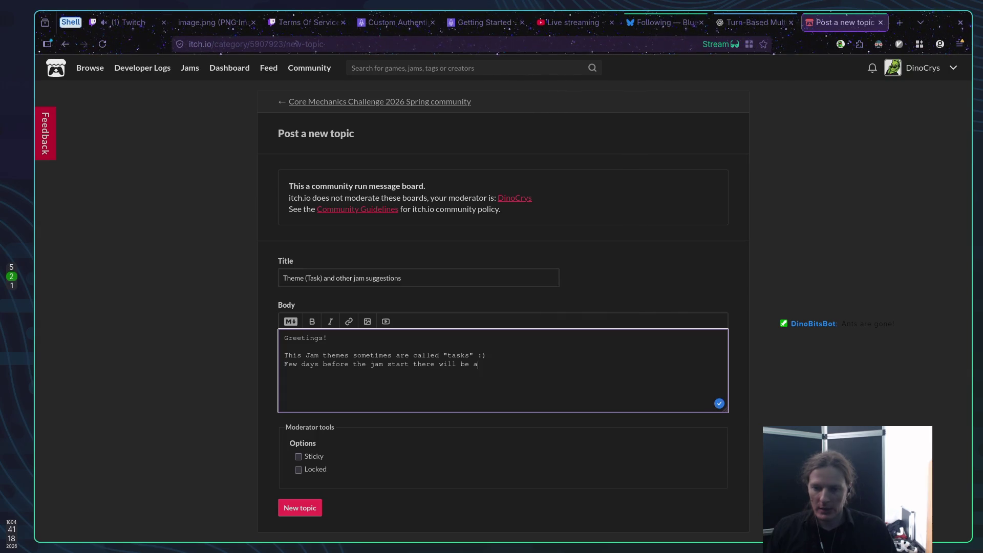
text(vote )
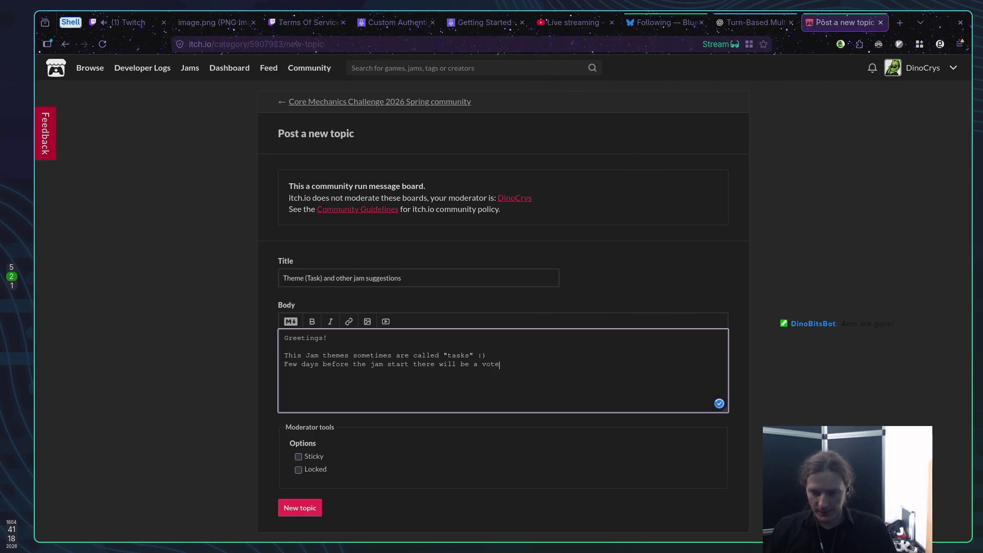
text(cast)
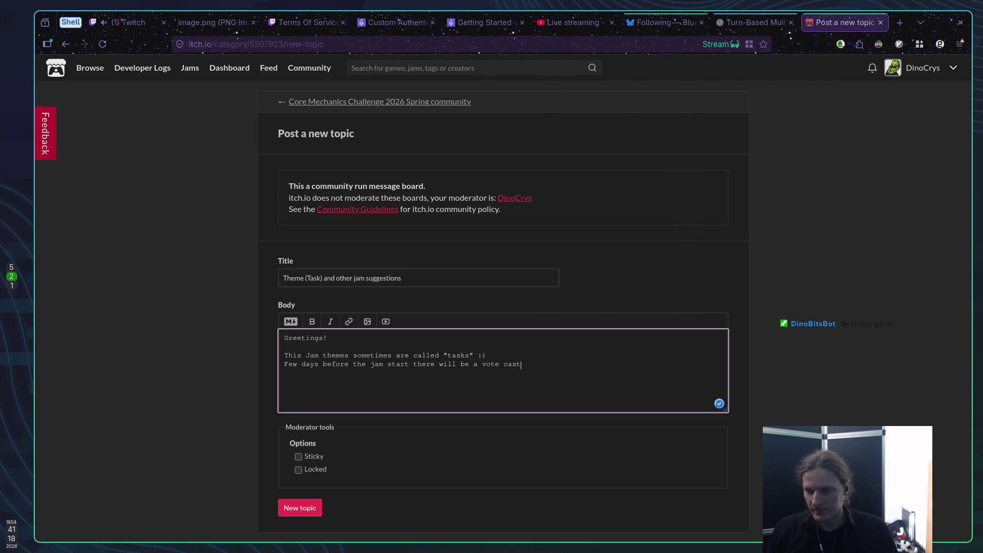
text( on discor)
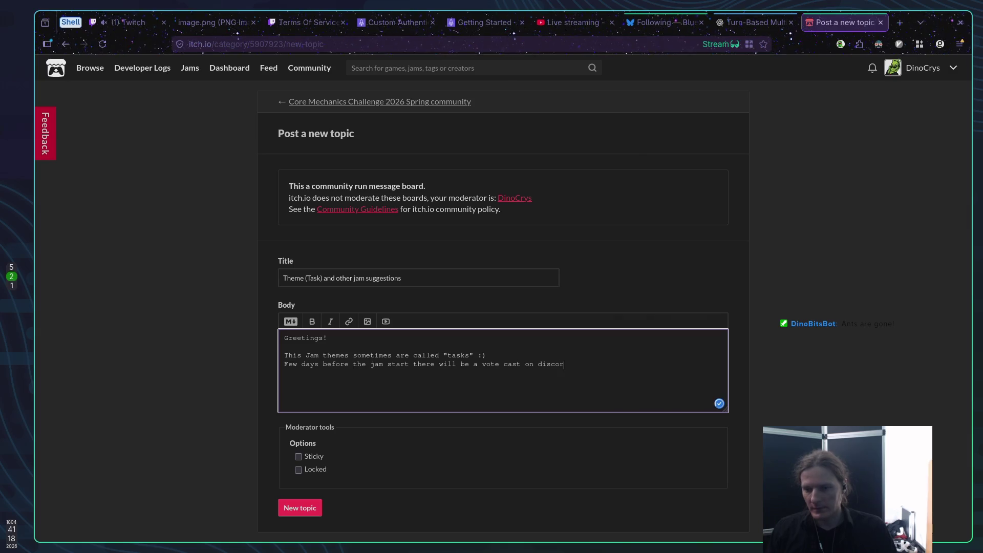
text(d.)
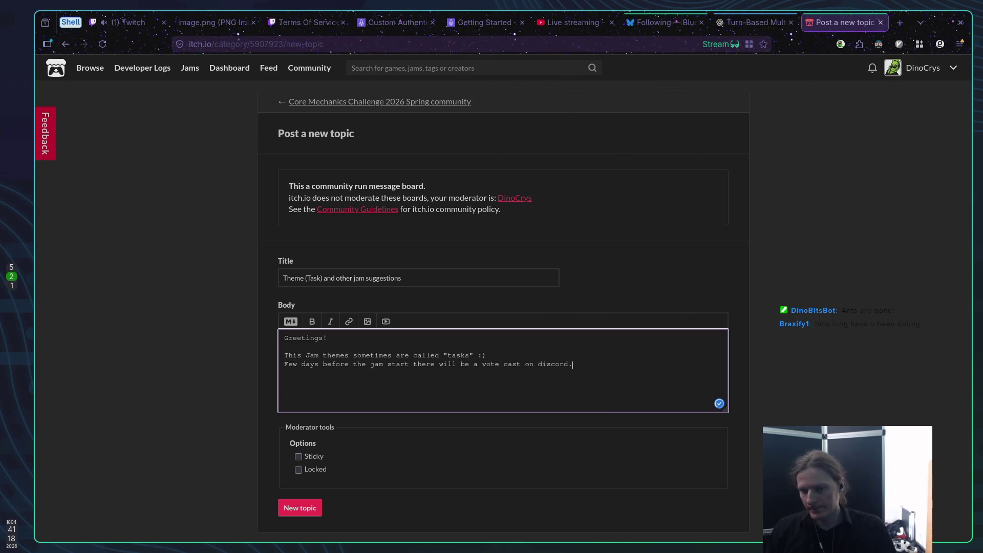
key(BackSpace)
text( (for now )
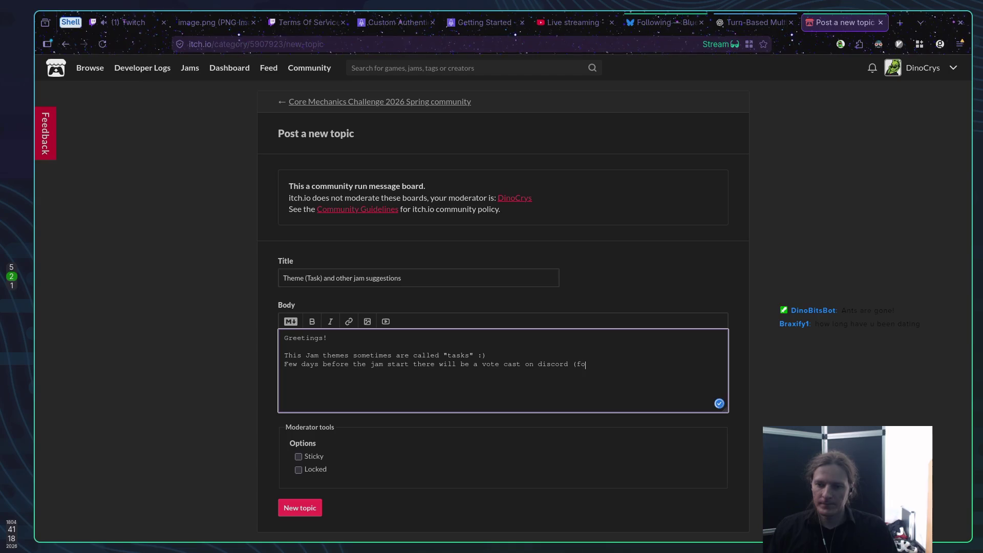
text(at leas)
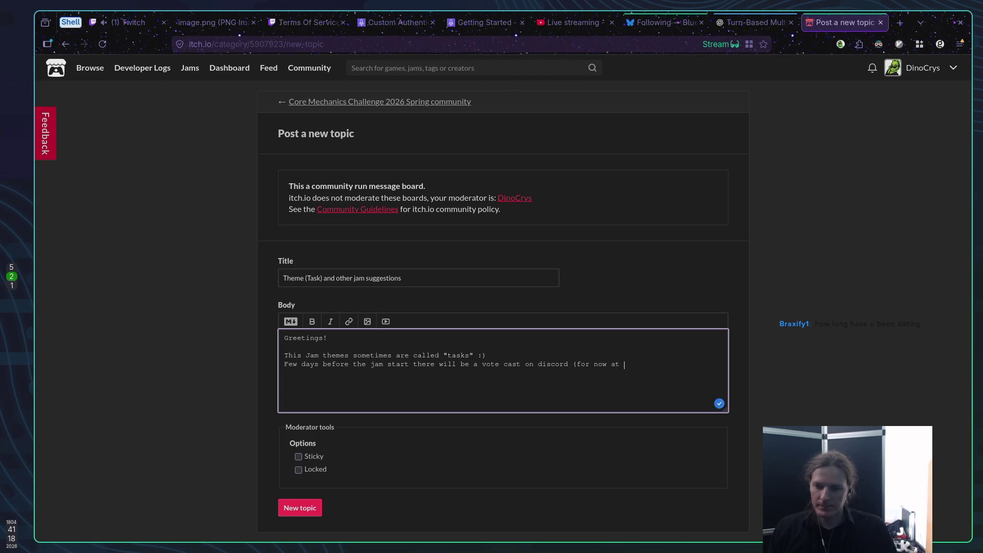
key(BackSpace)
key(BackSpace)
key(BackSpace)
text(.)
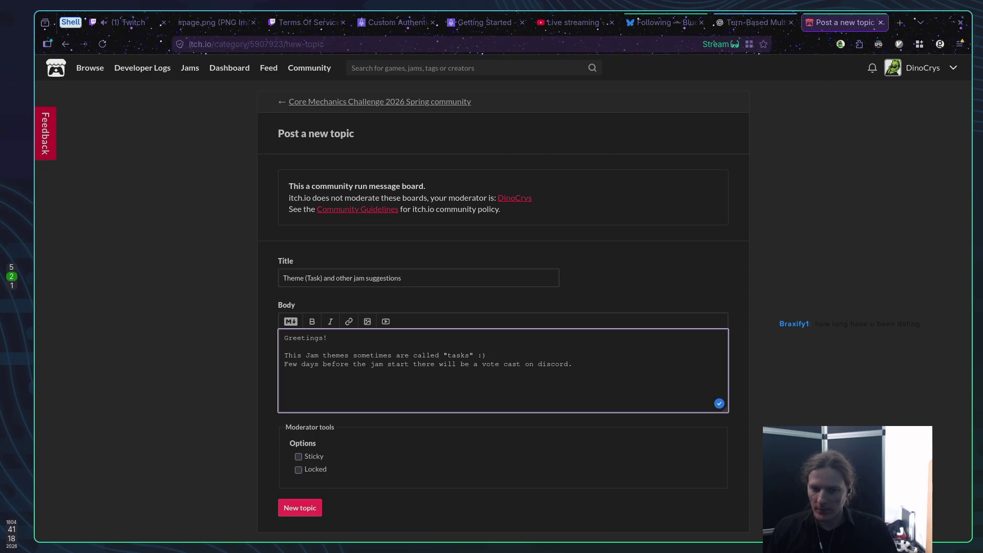
Type 'We will narrow list of possible tasks and at jam start final voting will begin.' in the topic body, then start a new paragraph.
text( We)
text( will)
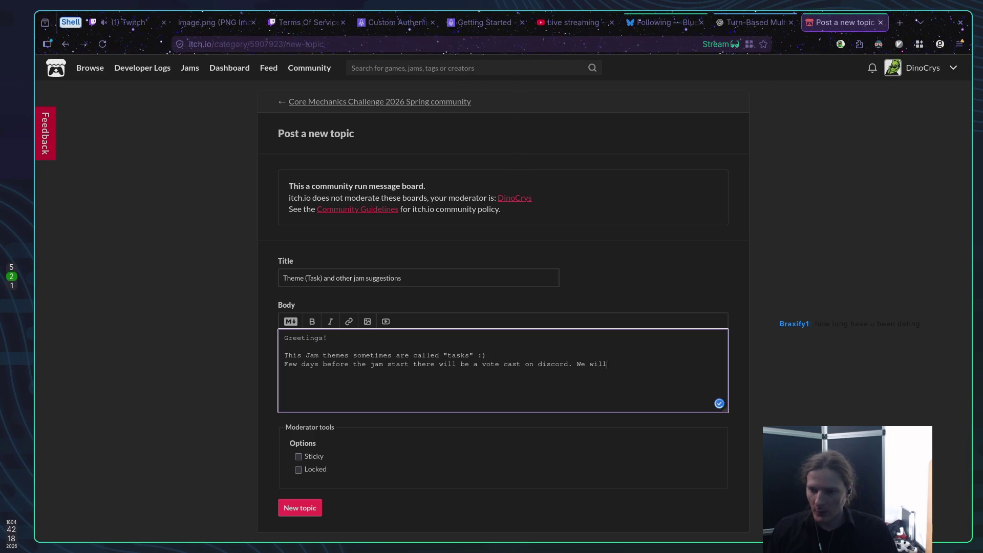
text( narrow l)
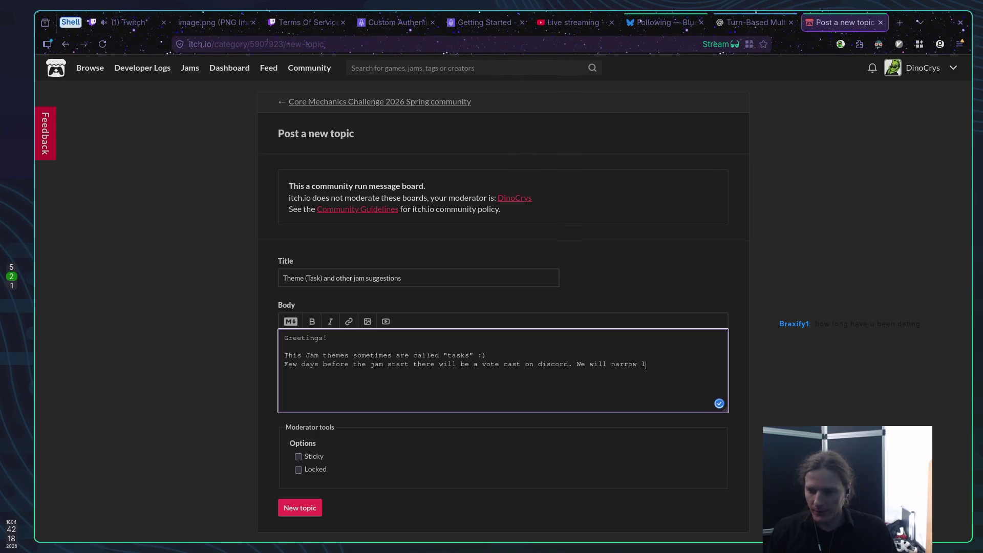
text(ist of )
text(pos)
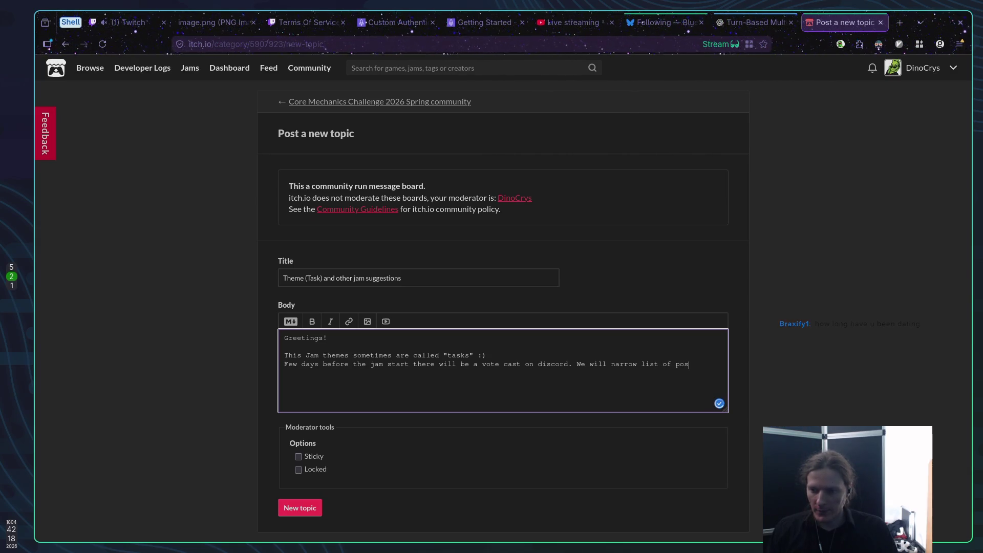
text(sible tasks and)
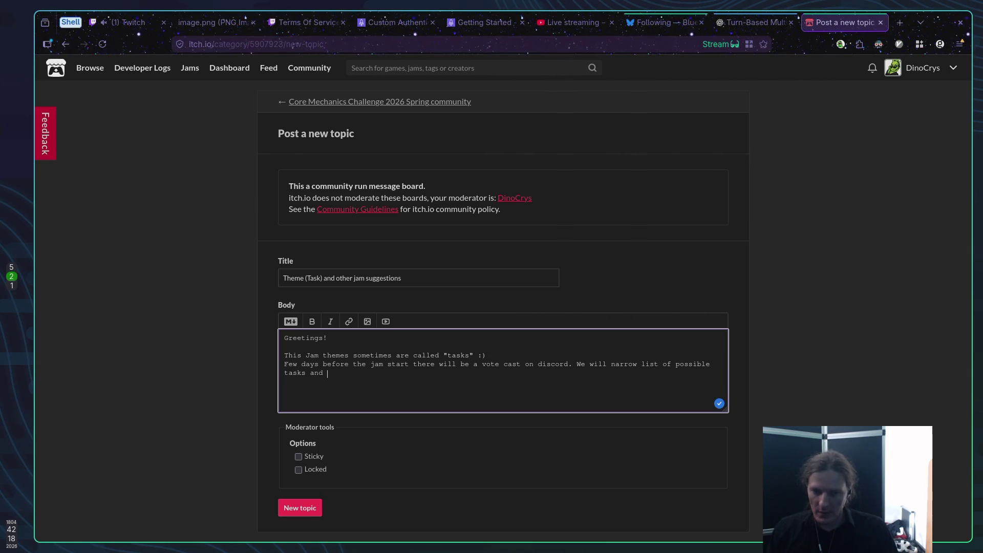
text(at )
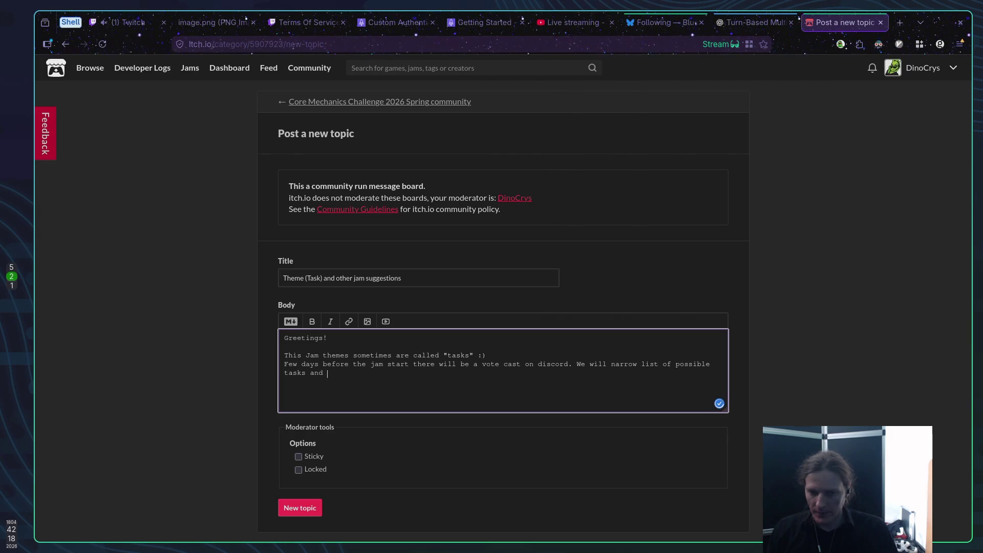
text(jam )
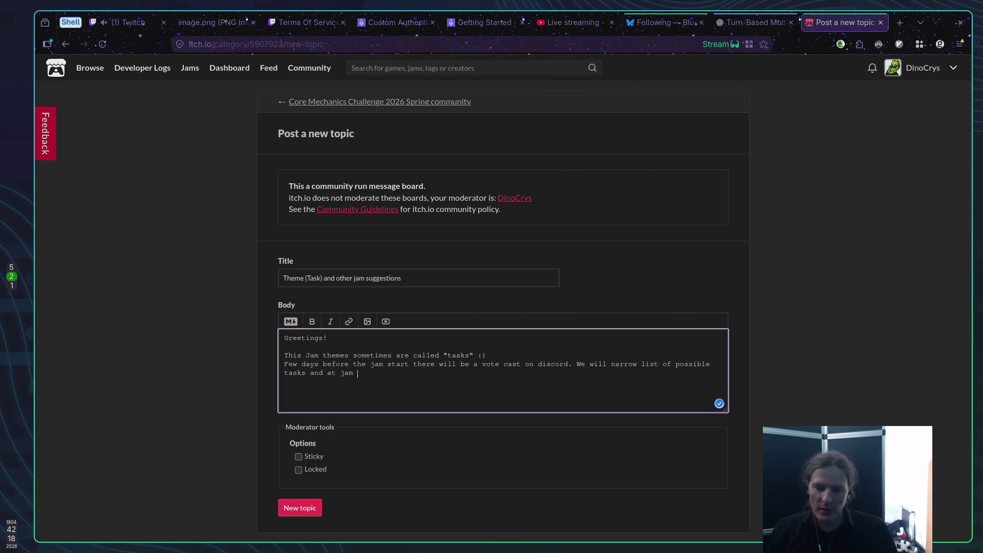
text(star)
text(t )
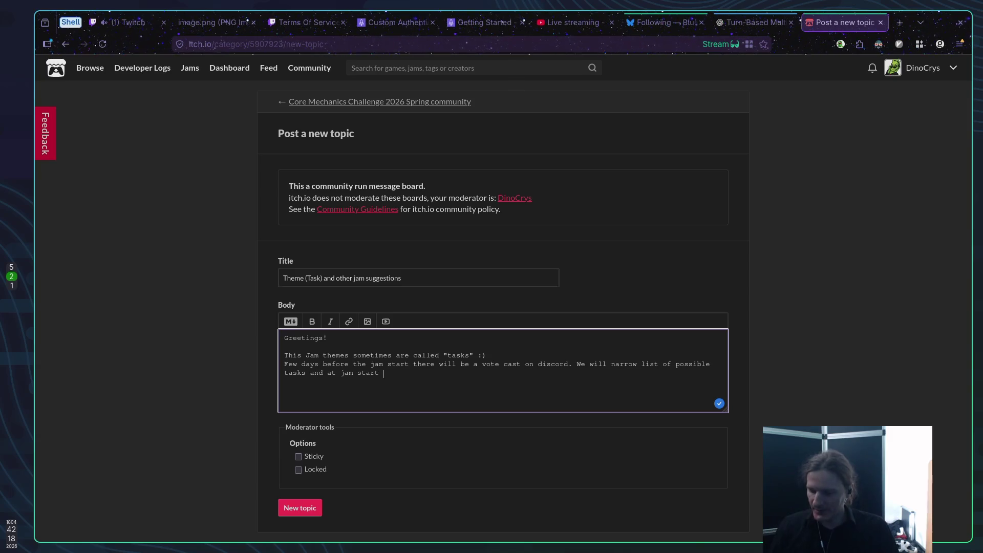
text(final voting)
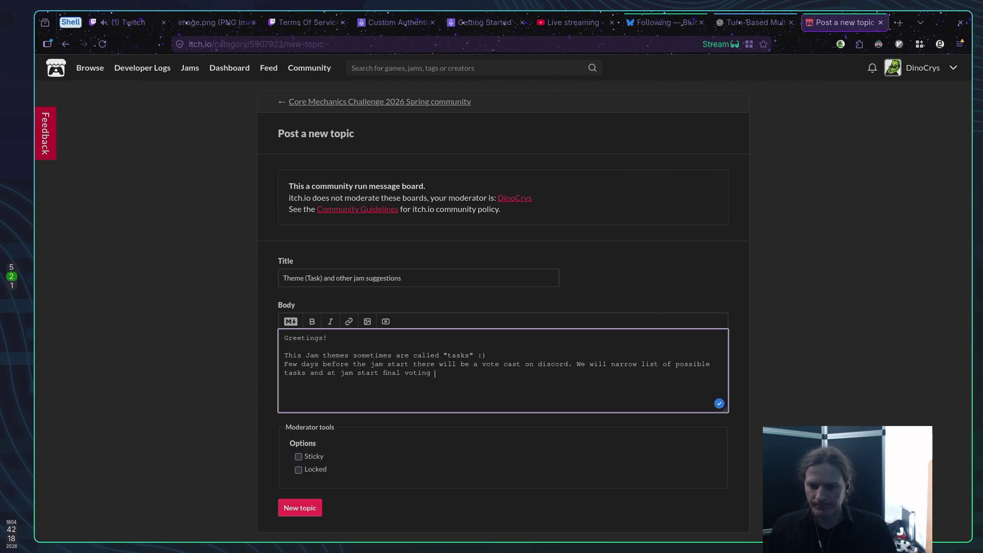
text(will bec)
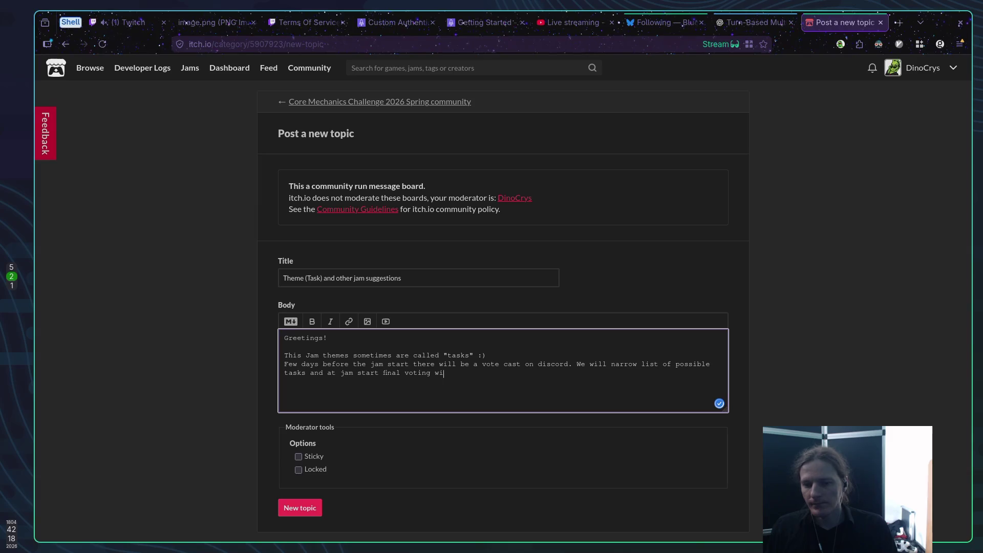
key(BackSpace)
text(gin.)
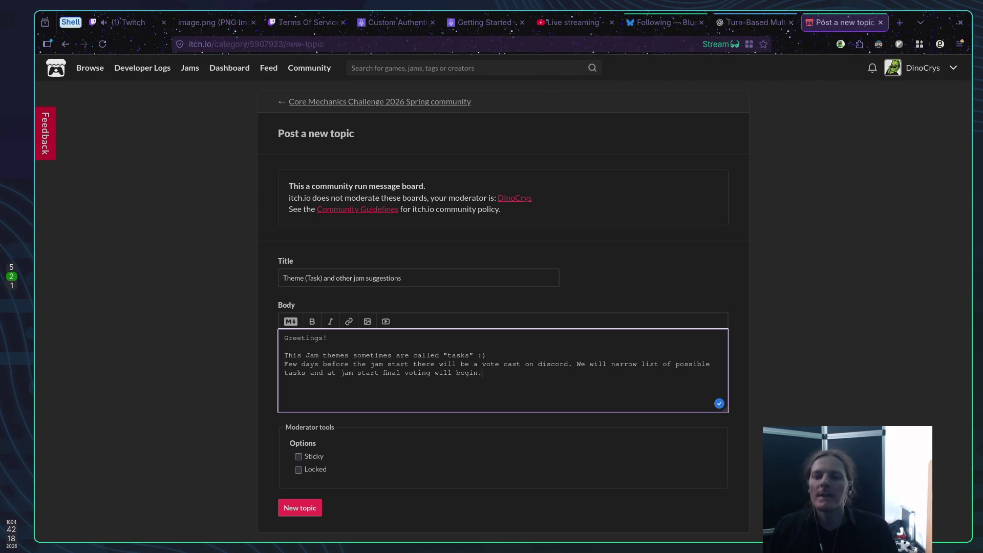
key(Return)
key(Return)
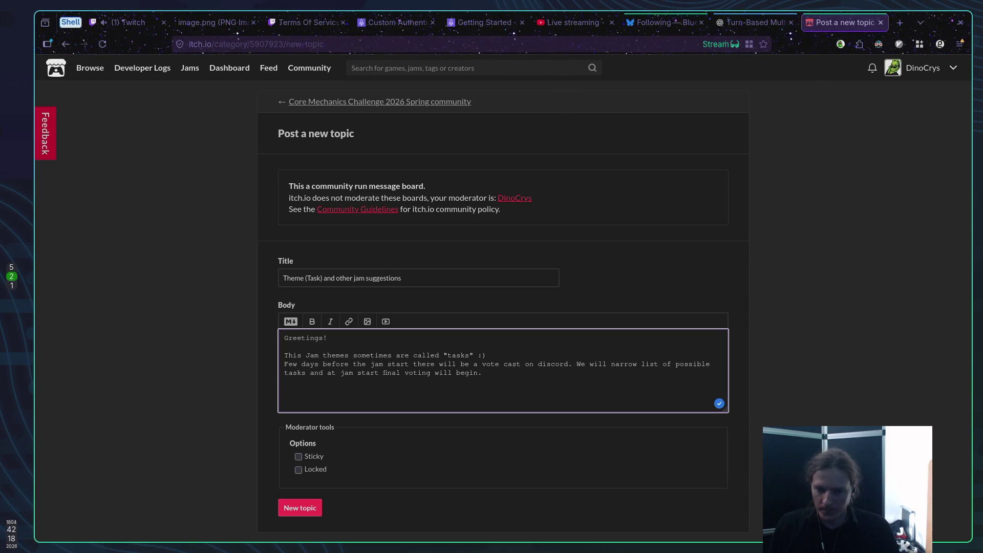
Add 'There also will be sets of requirements to complete for extra points for this task.' and tick Sticky.
text(There )
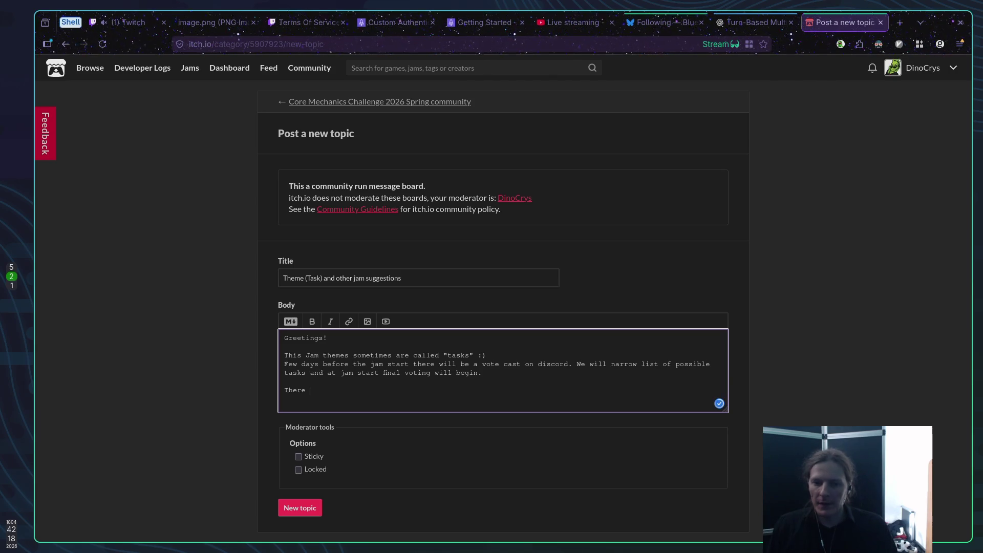
text(also will be )
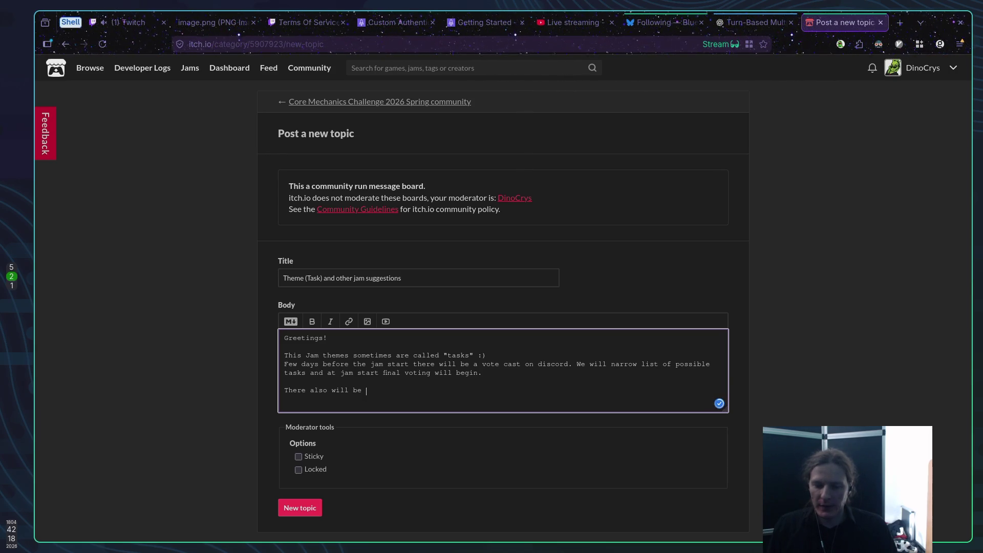
text(sets o)
text(f tasks)
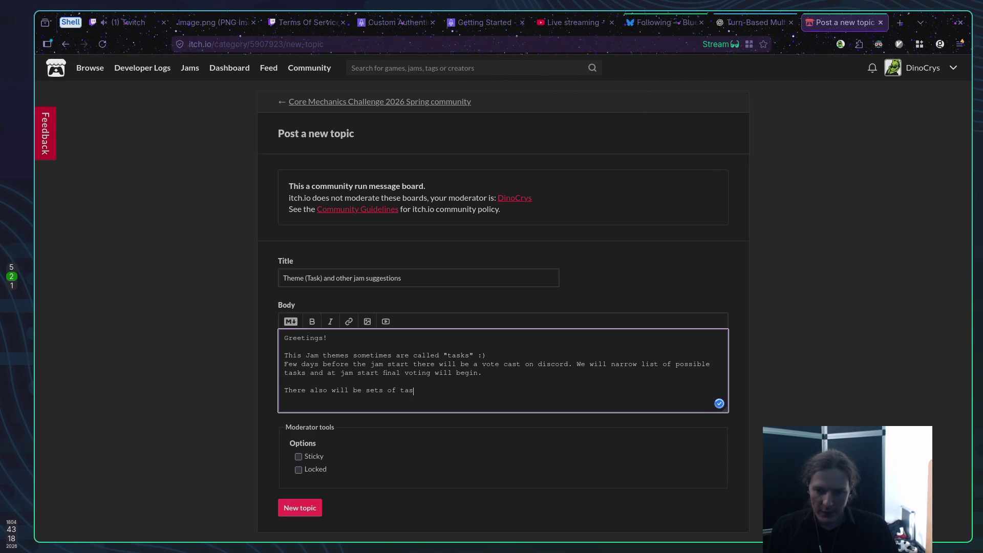
key(BackSpace)
key(BackSpace)
key(BackSpace)
key(BackSpace)
key(BackSpace)
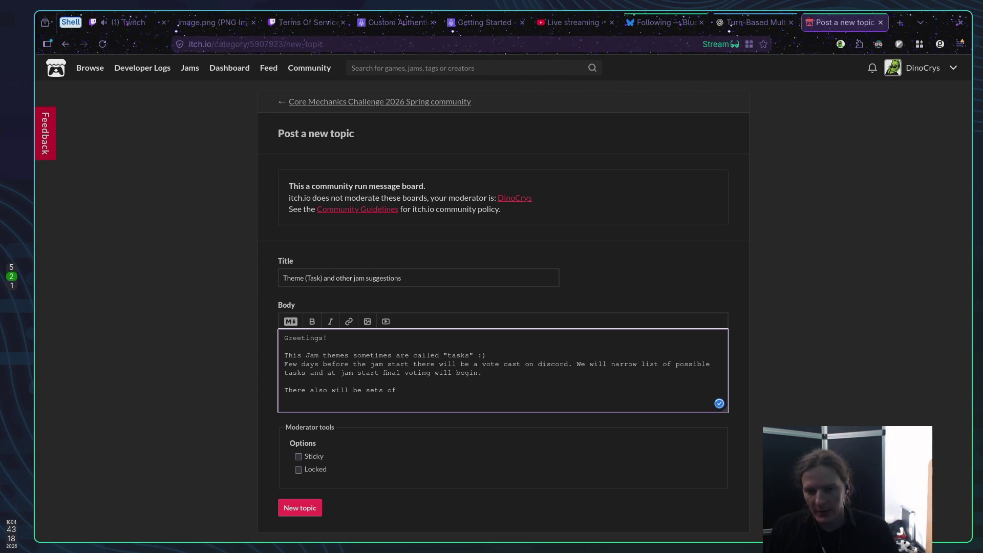
text( requi)
text(rements to )
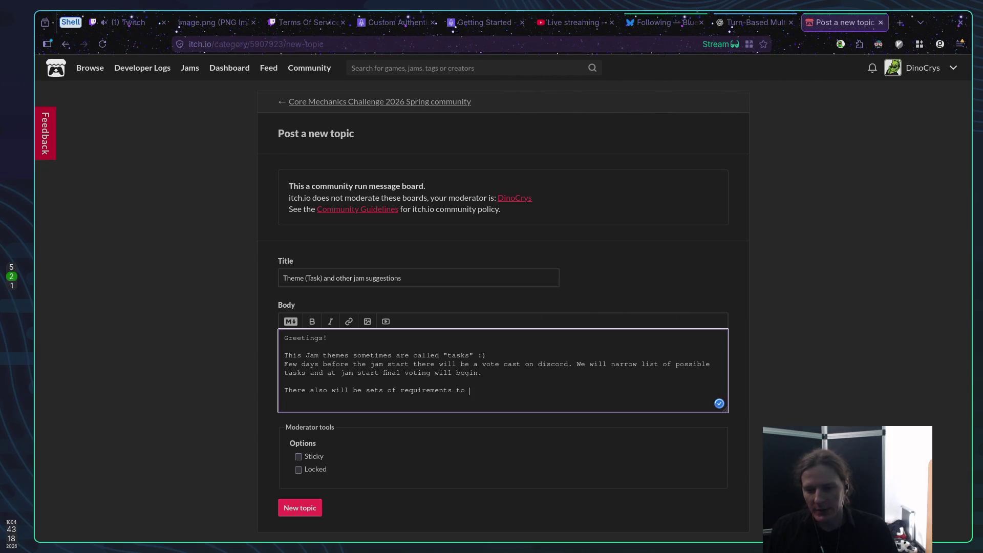
text(complete)
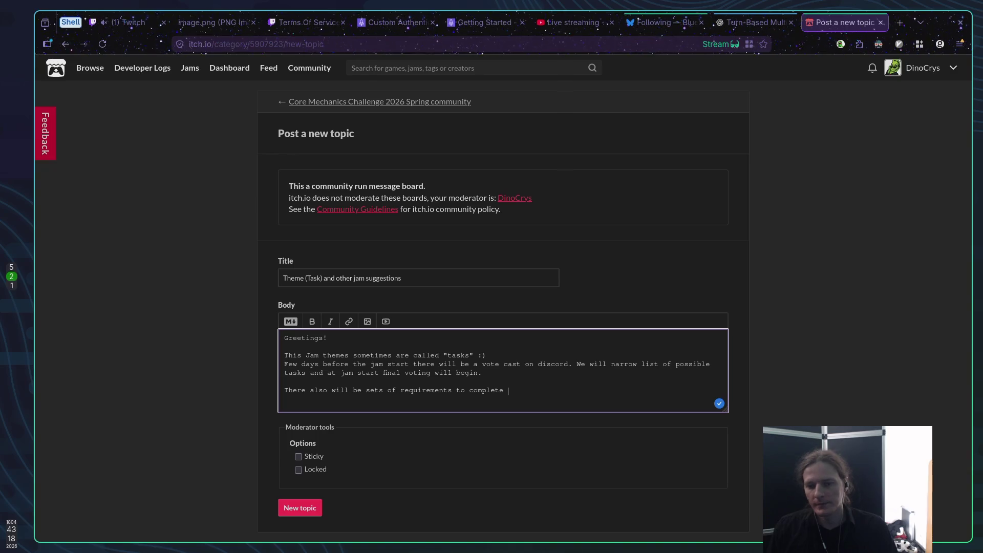
text( for ex)
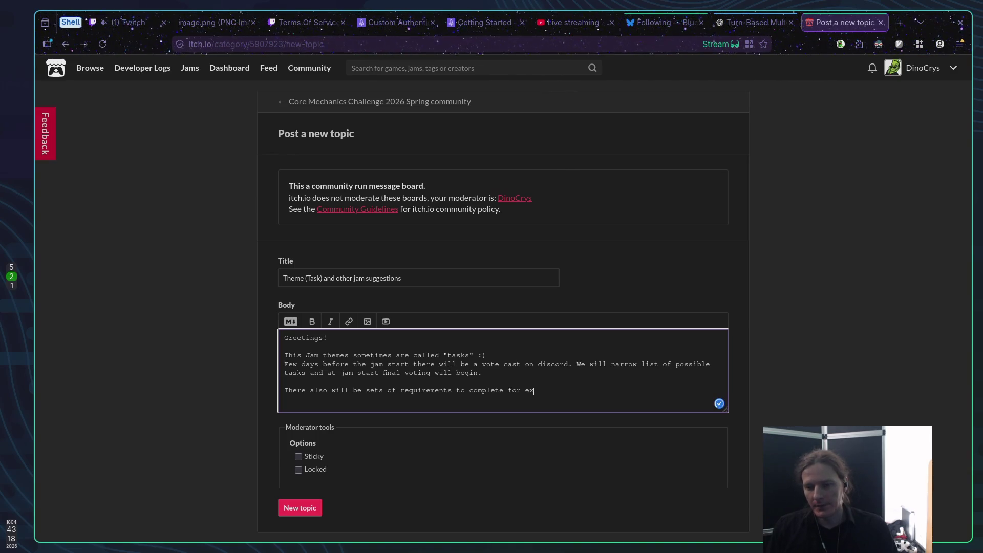
text(tra points )
text(for )
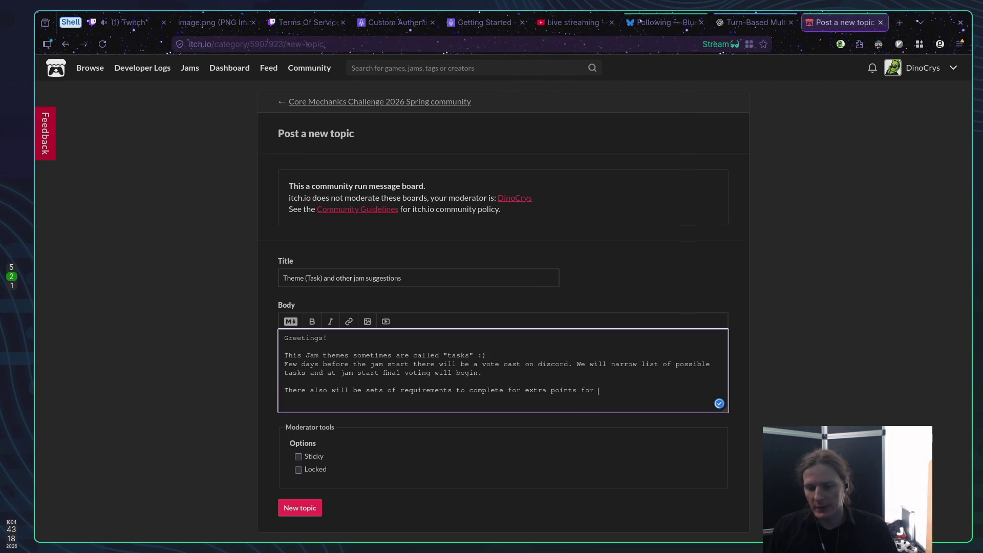
text(this )
text(game)
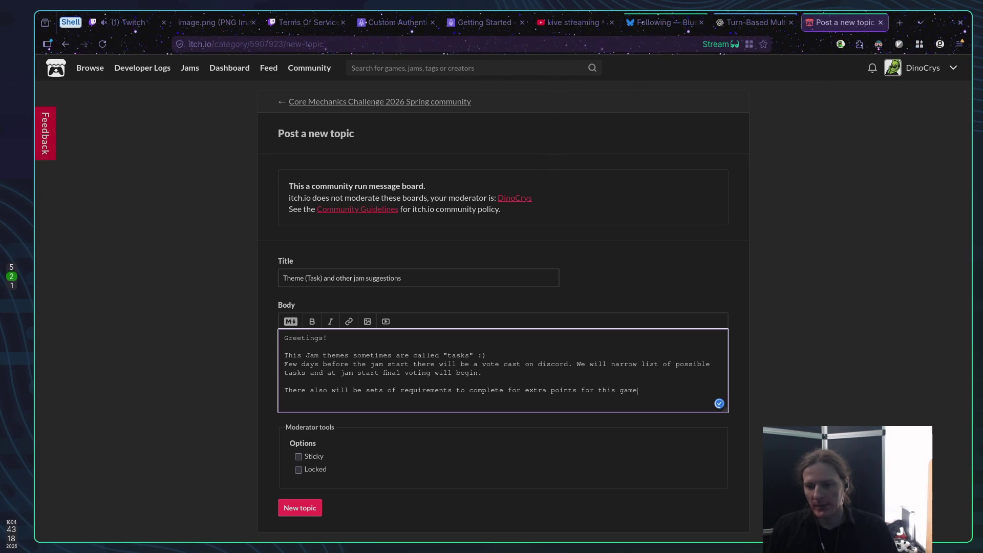
key(BackSpace)
key(BackSpace)
key(BackSpace)
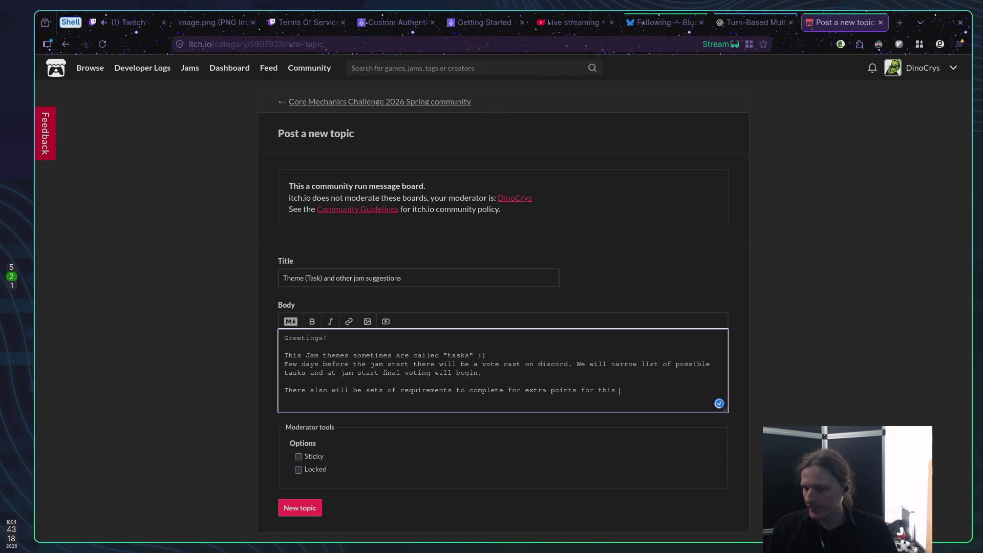
text(t)
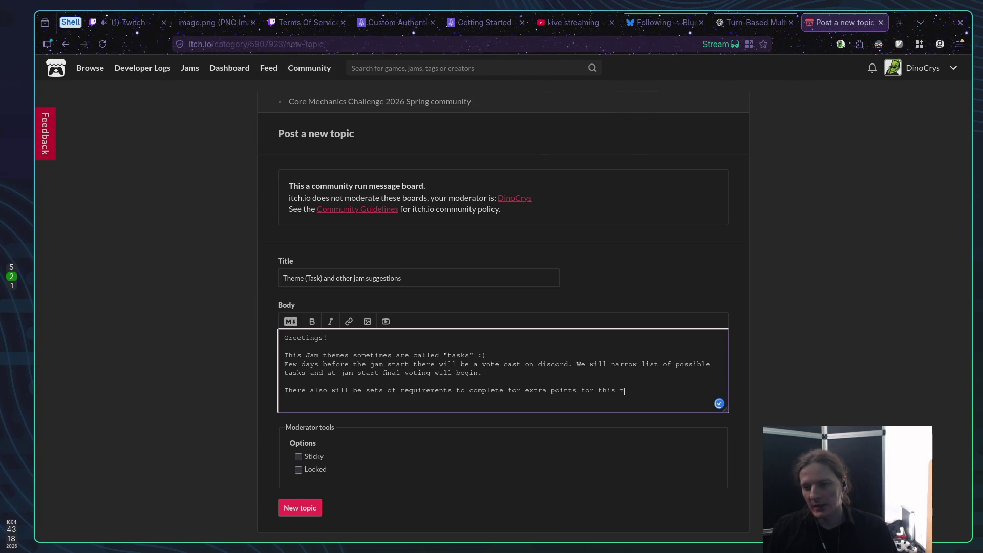
text(ask.)
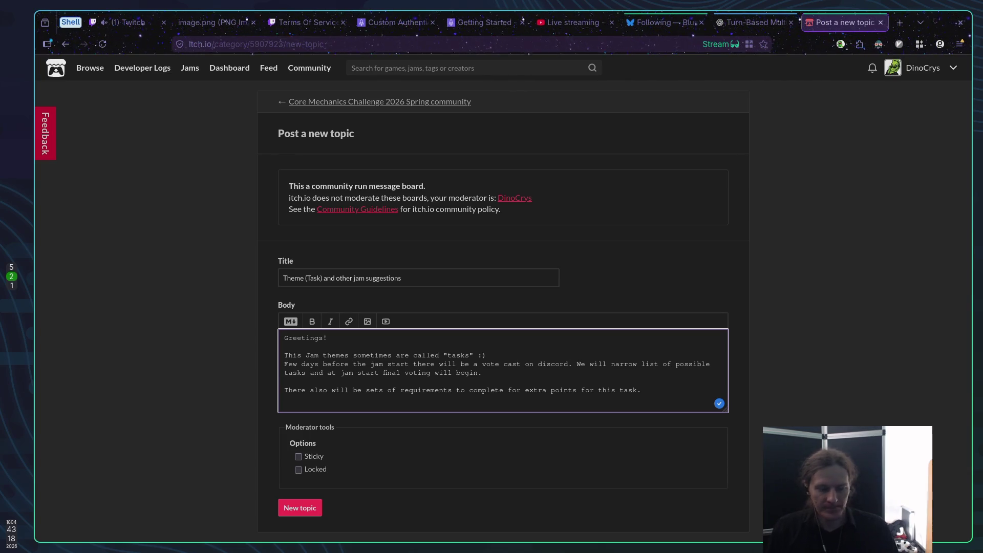
key(Return)
key(Return)
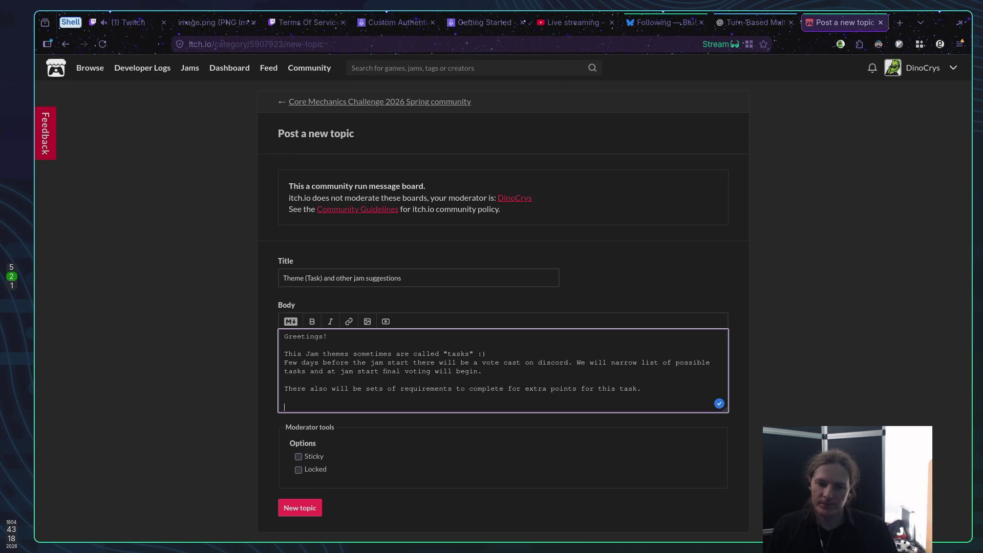
click(298, 457)
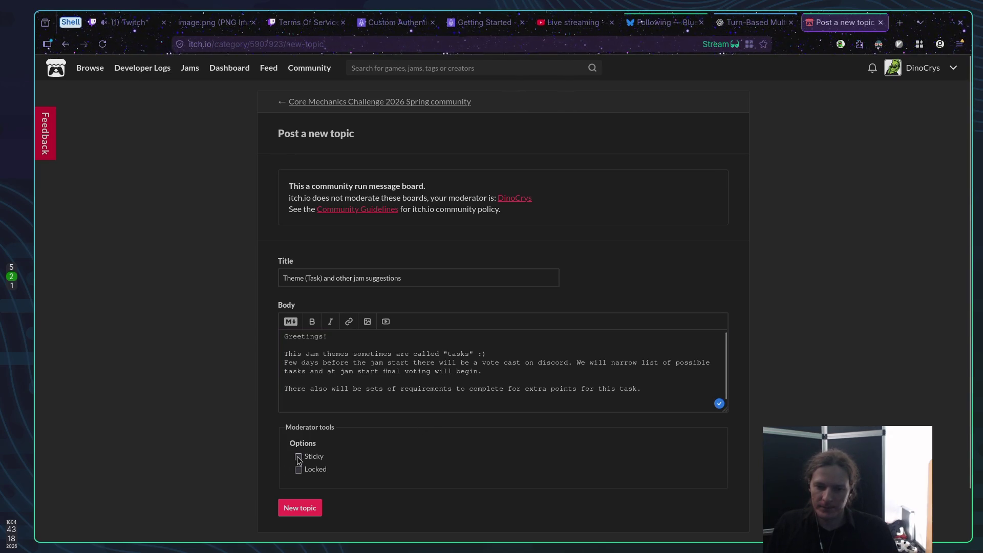
Begin a body line: 'Please leave your suggestions for new "tasks", requirements,'.
click(311, 405)
scroll(311, 400, down, 1)
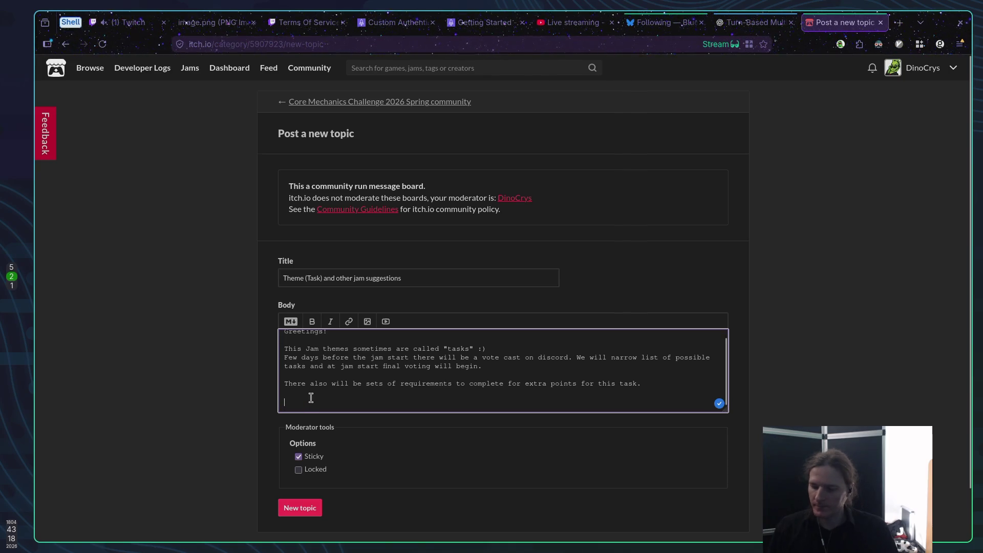
text(Pl)
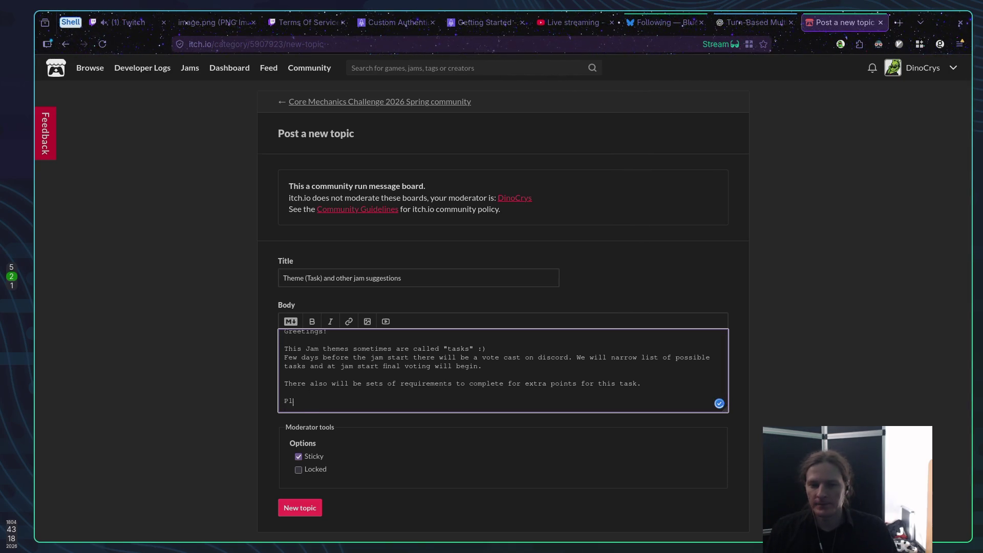
text(ease)
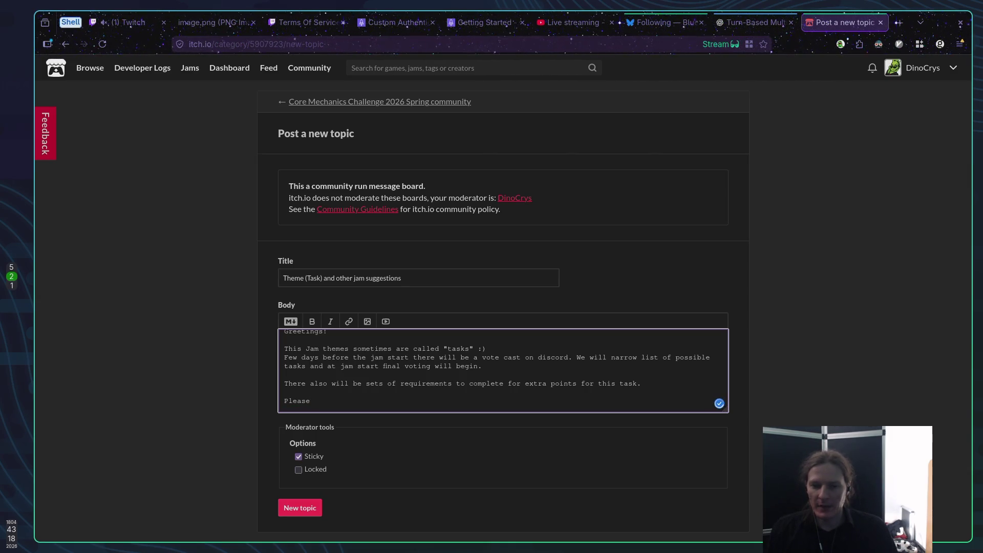
text( lea)
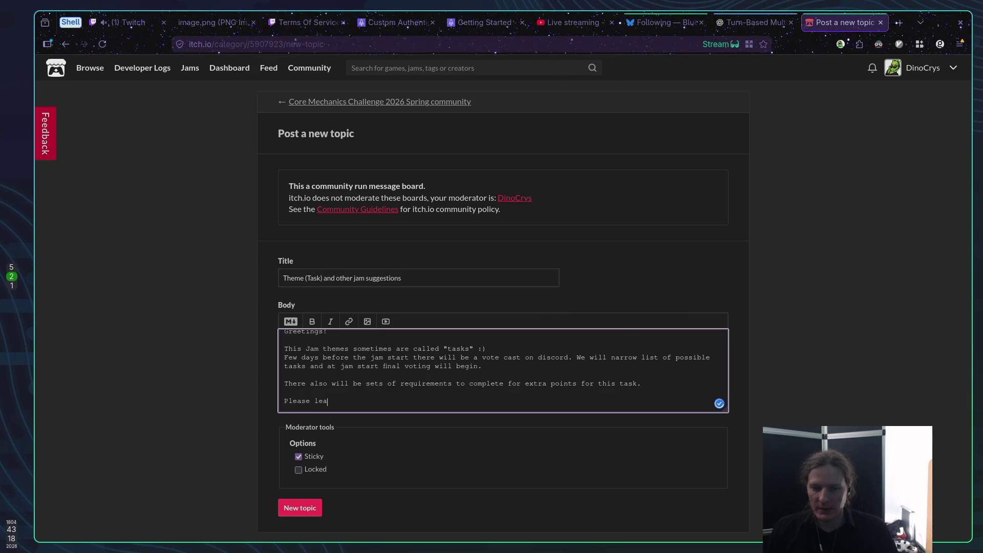
text(ve your sugg)
text(estions,)
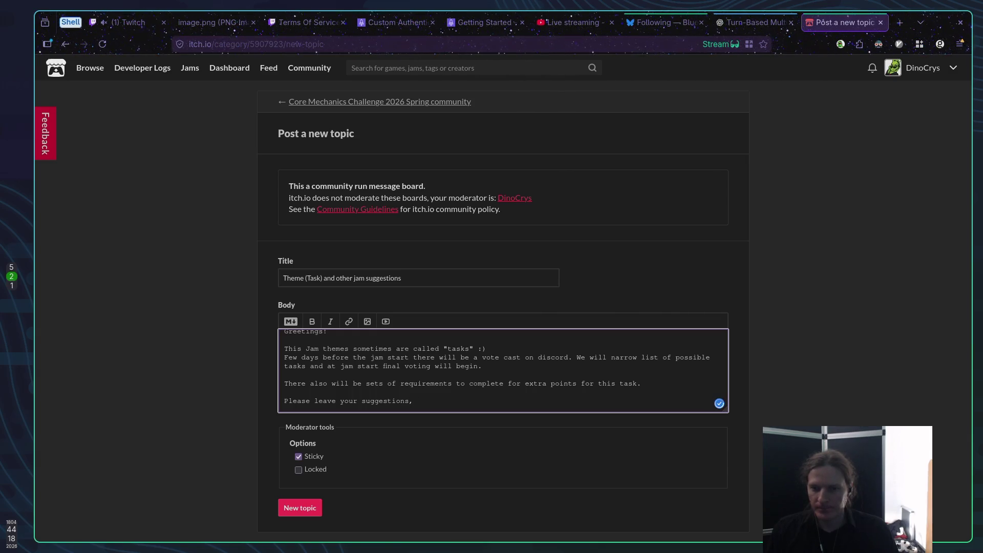
key(BackSpace)
text( for new ta)
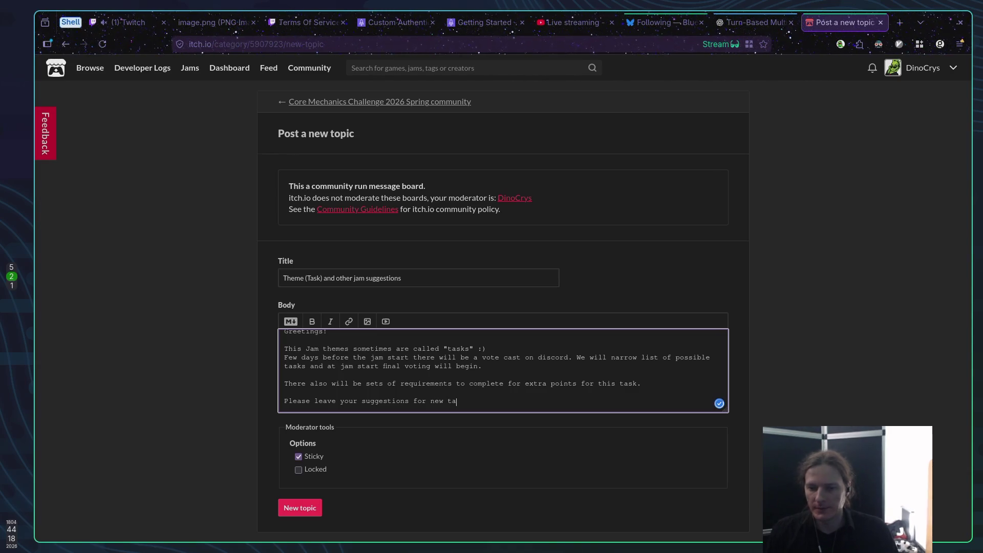
key(BackSpace)
key(BackSpace)
text("tasks",)
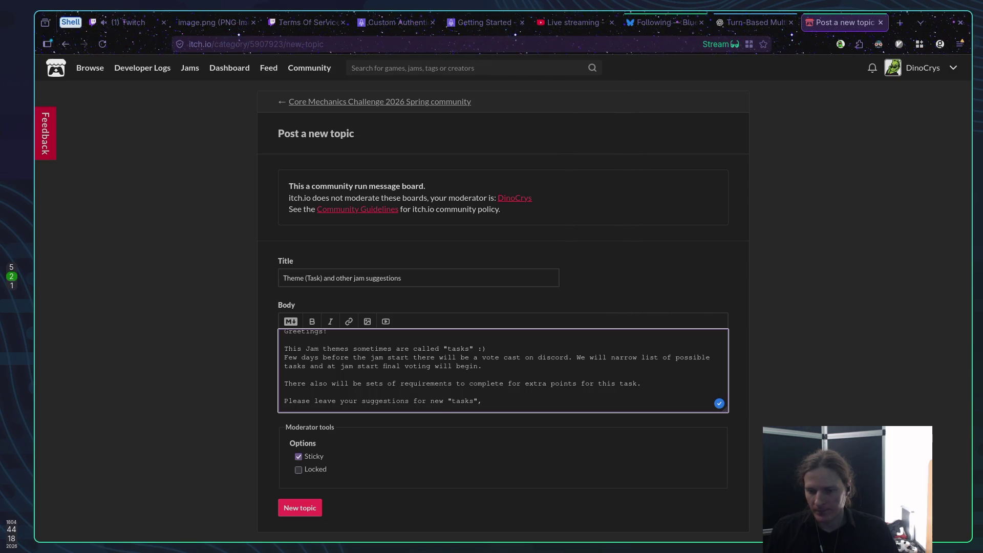
text( requirem)
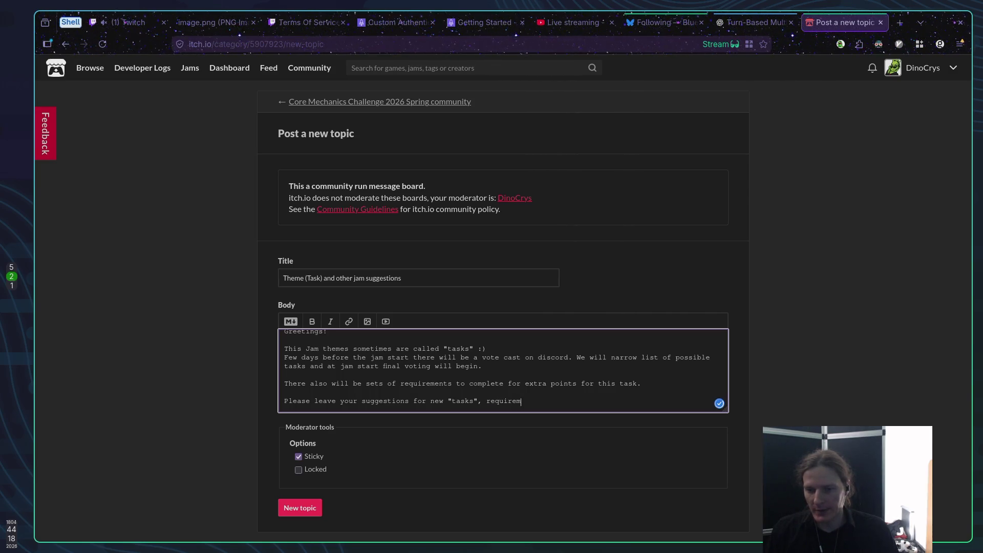
text(ents,)
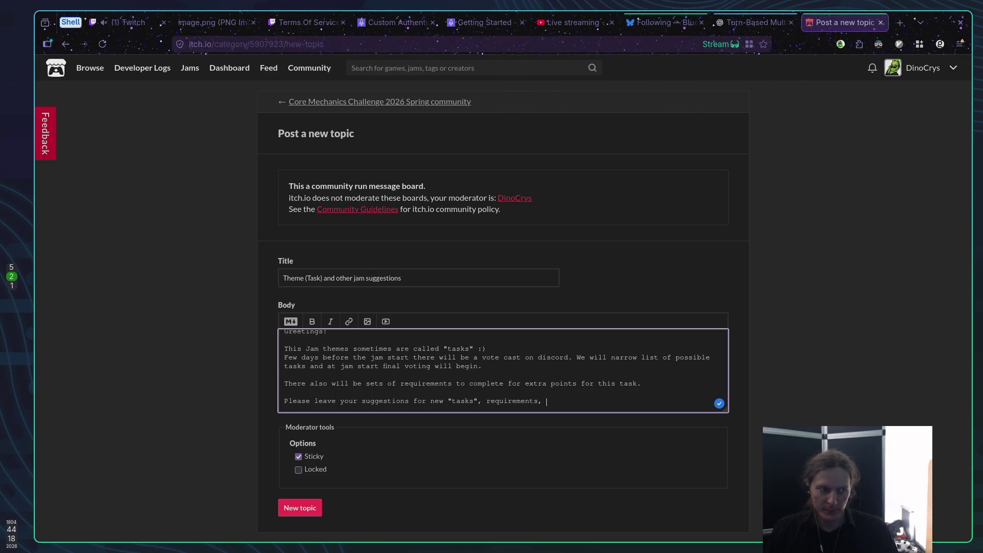
Finish it with 'and this game jam in general.' and start the line 'You can also give them in #'.
text(o)
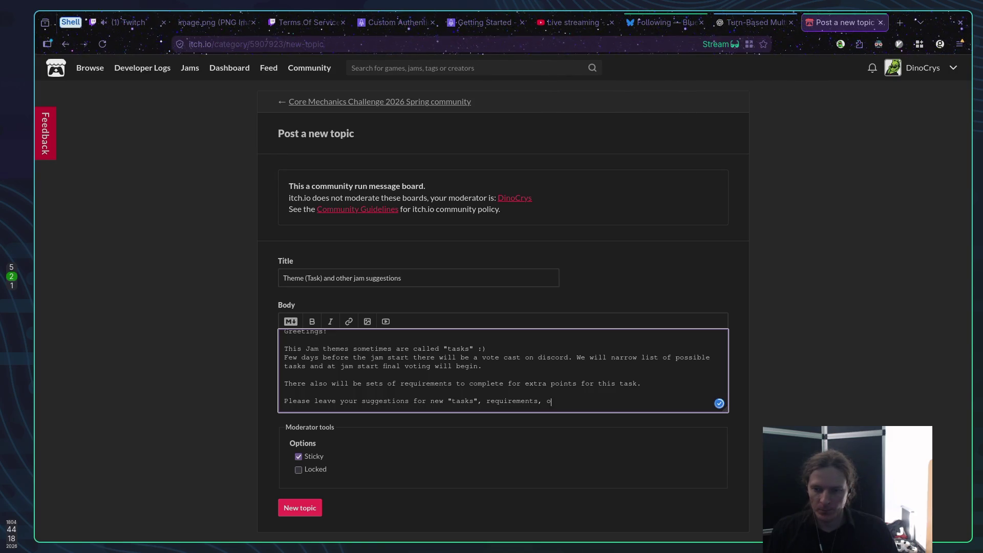
key(BackSpace)
key(BackSpace)
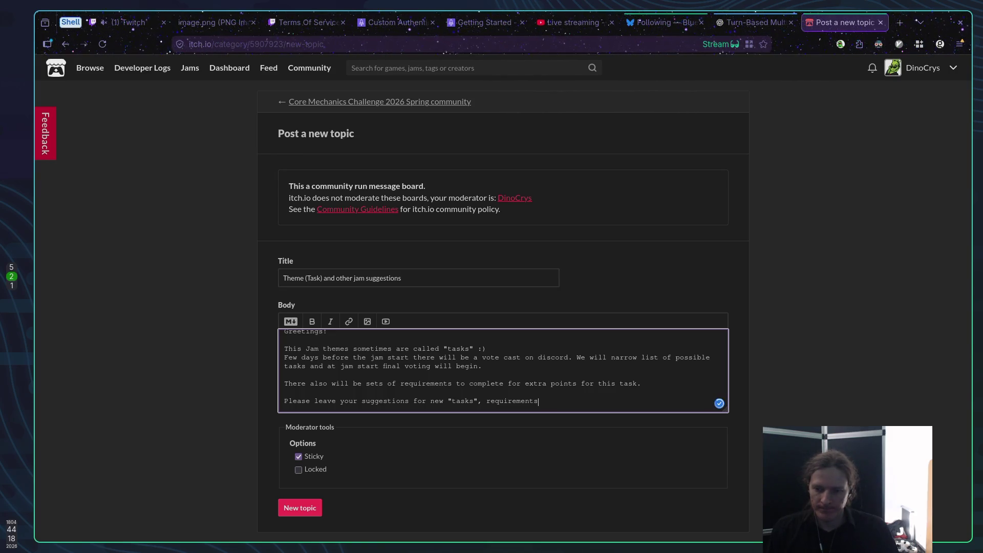
text( and )
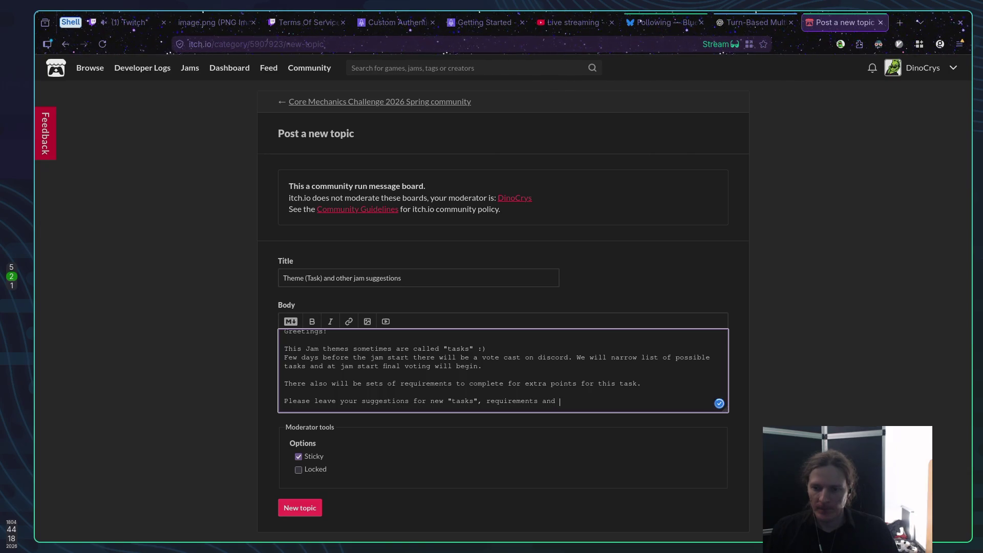
text(for)
key(BackSpace)
key(BackSpace)
key(BackSpace)
text(game)
key(BackSpace)
key(BackSpace)
key(BackSpace)
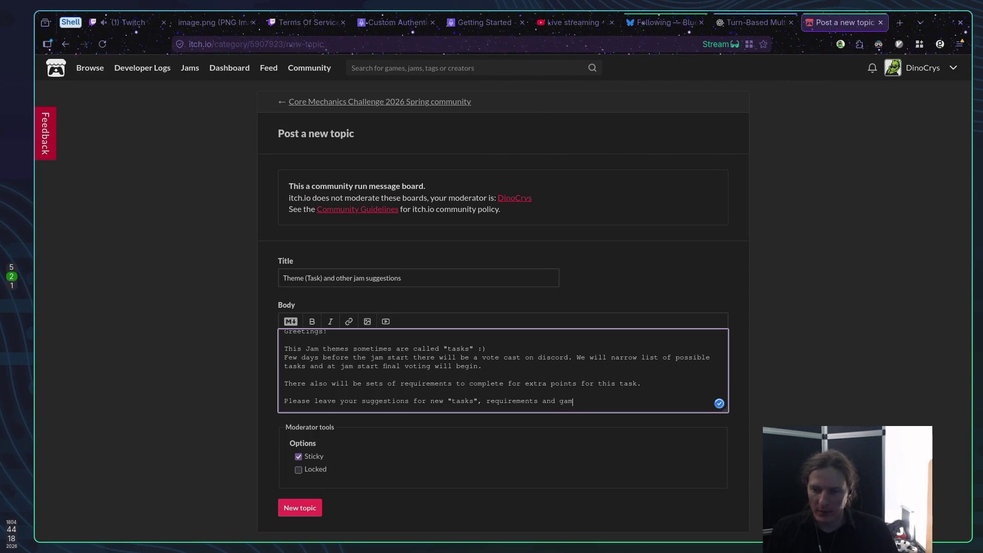
text(this )
text(game jam in general)
text(.)
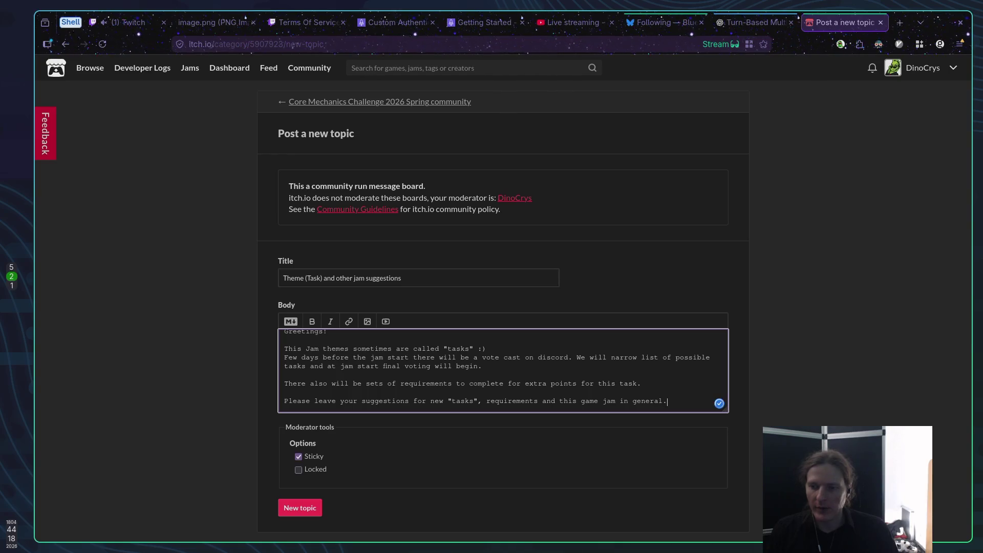
key(Return)
text(You can )
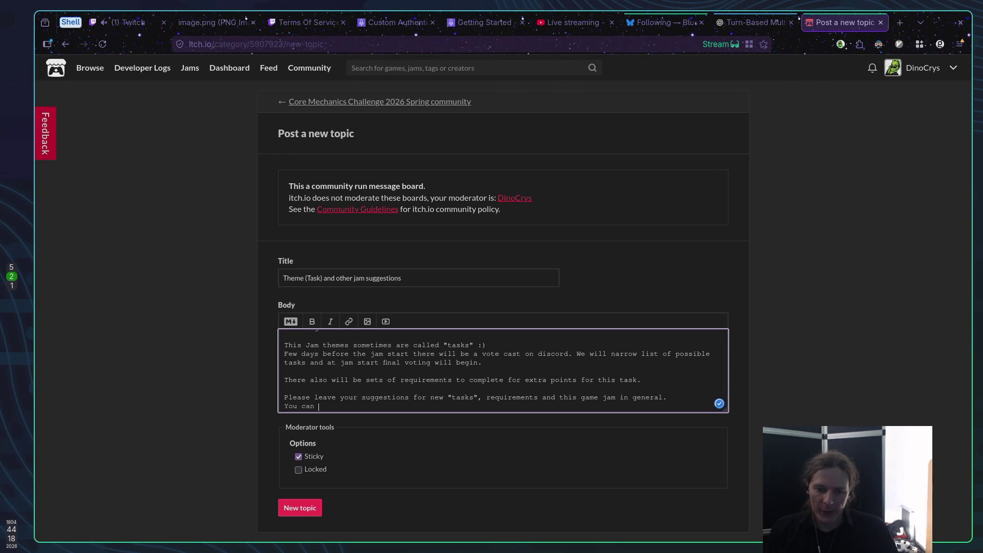
text(also )
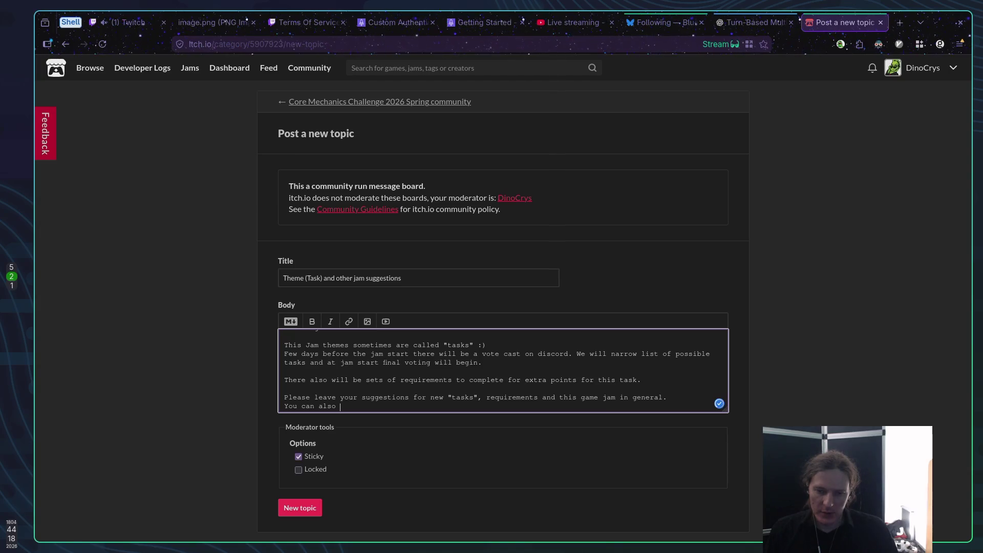
text(give )
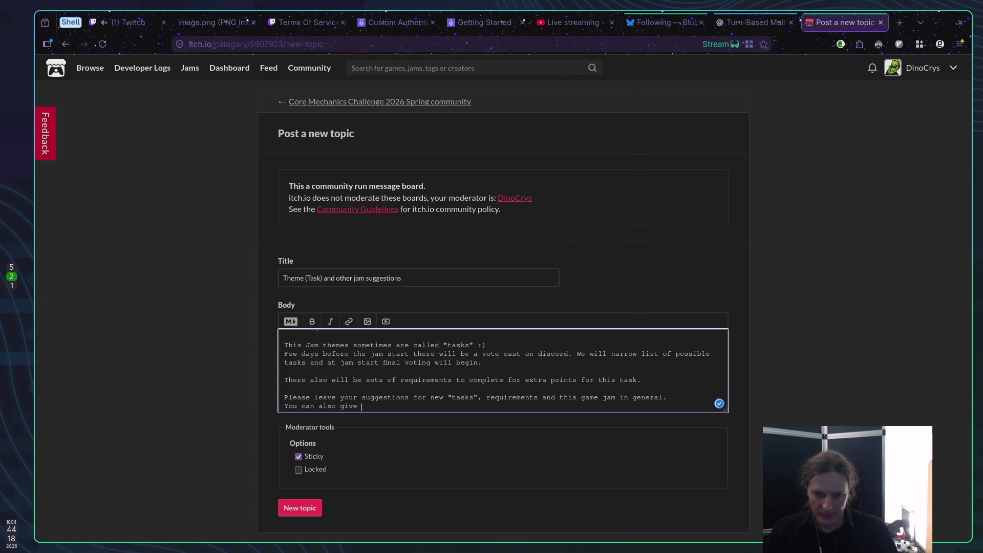
text(them )
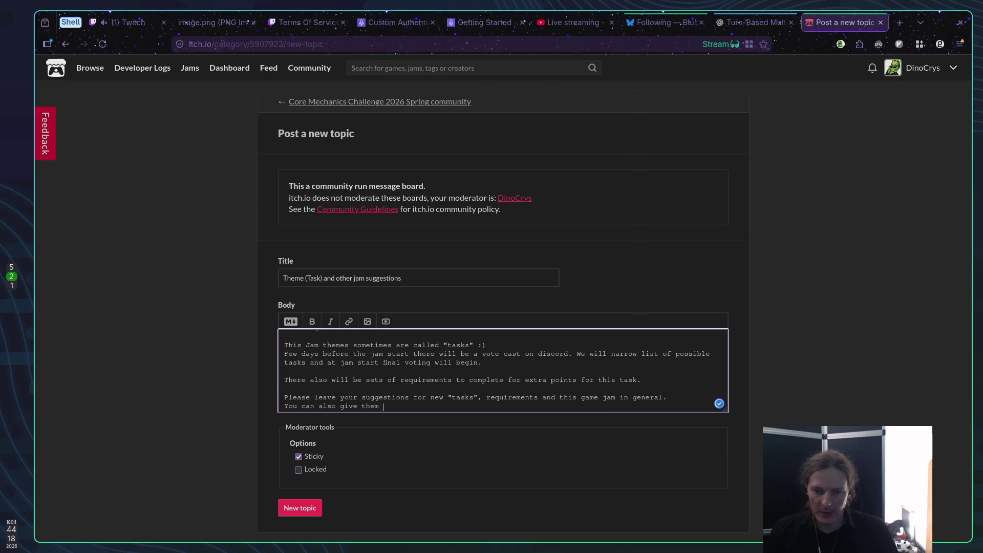
text(in )
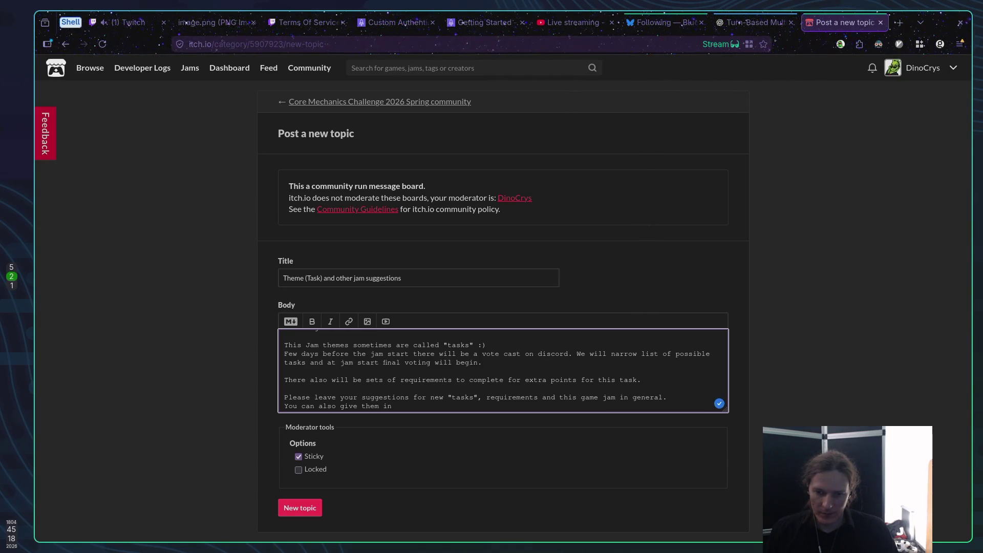
text(#)
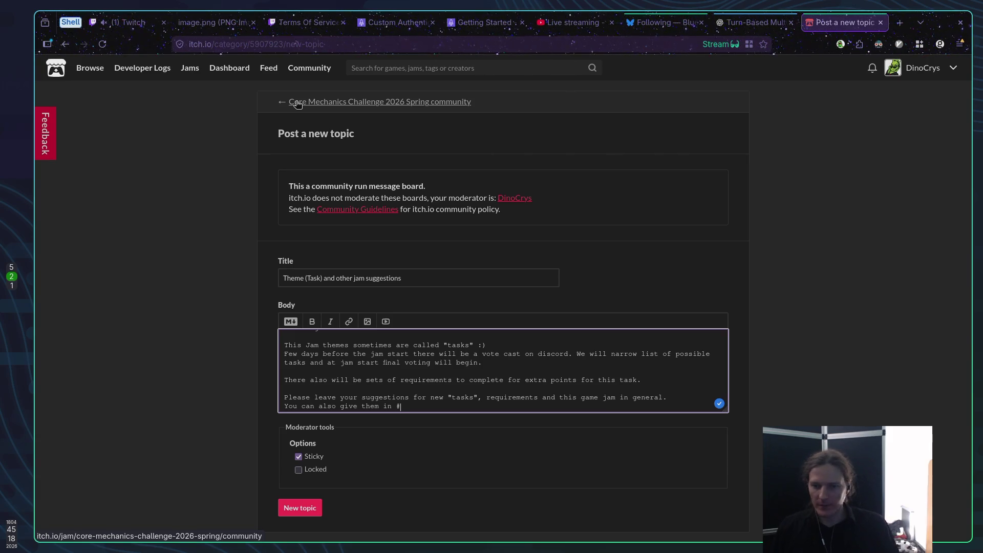
Move the text cursor one word to the right in the topic body.
key(ctrl+Right)
key(ctrl+Right)
key(ctrl+Right)
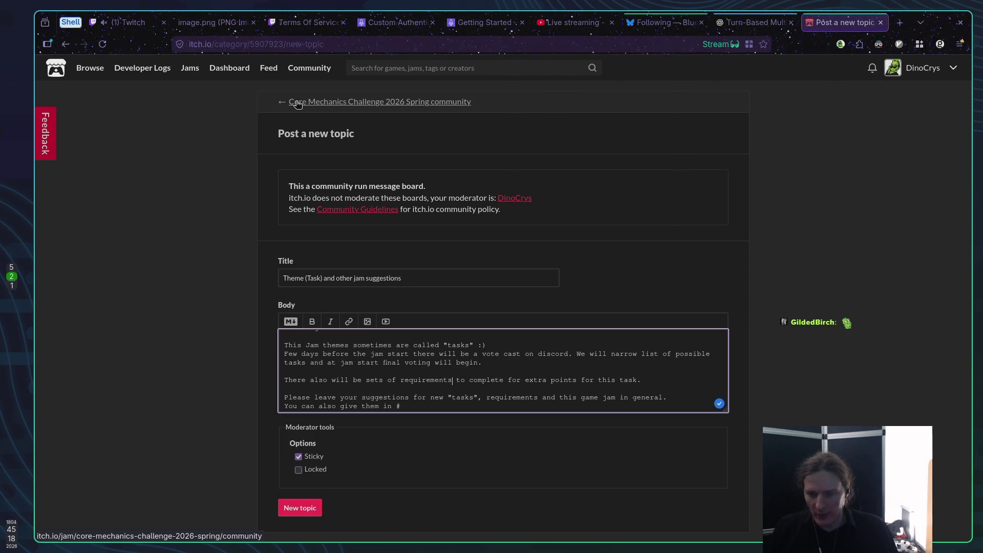
Add '/features' and ', feature', name the #theme-suggestions and #feature-suggestions Discord channels, and post the topic.
text(/features)
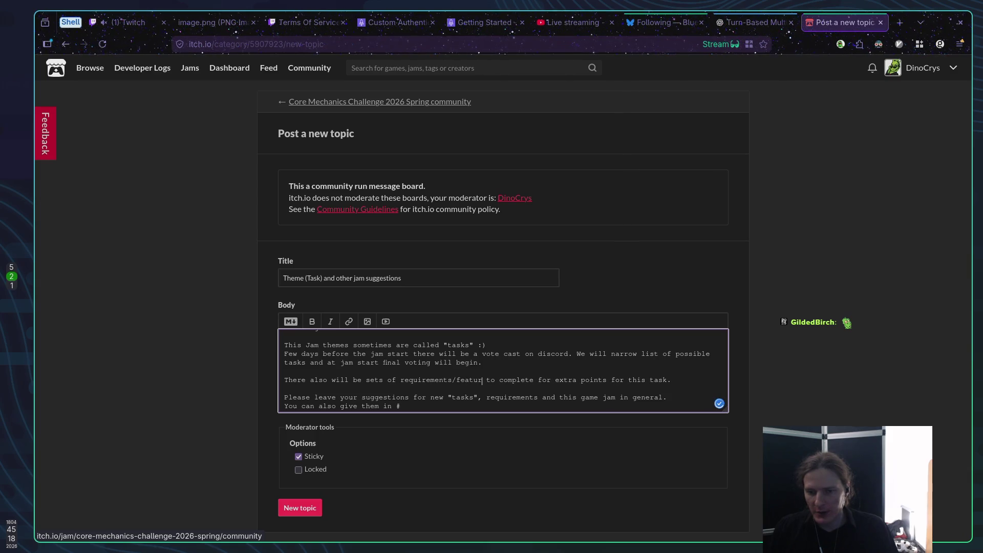
click(285, 389)
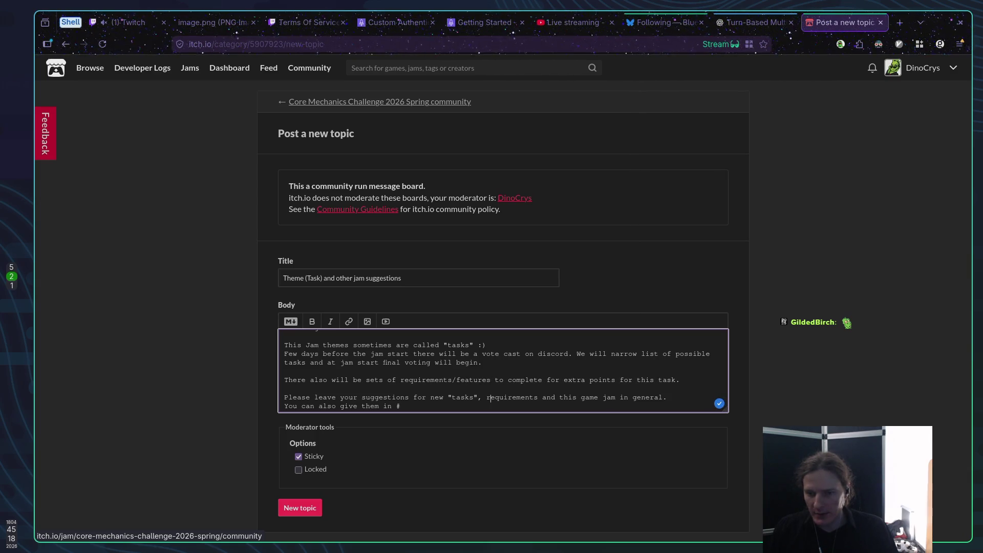
text(, feature)
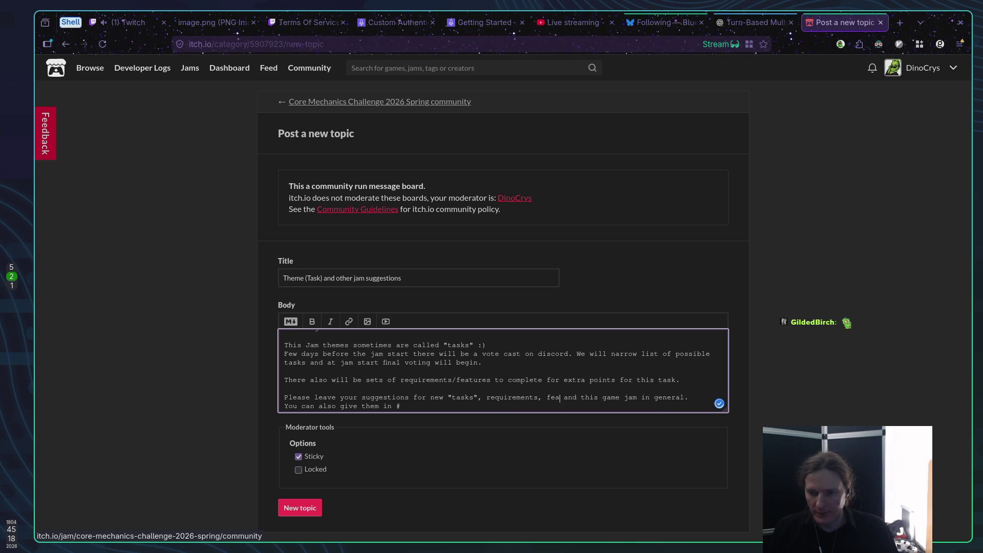
click(401, 407)
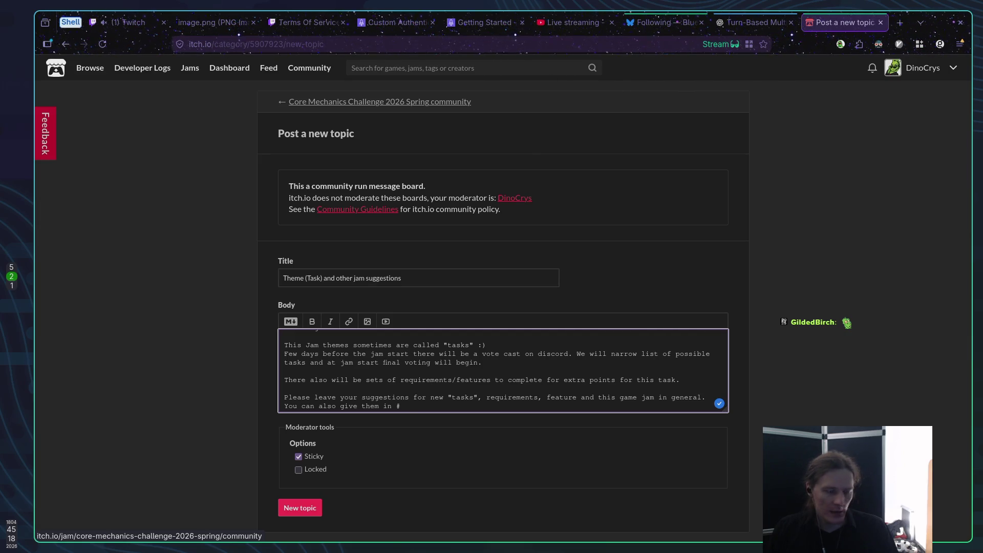
text(theme-suggestion)
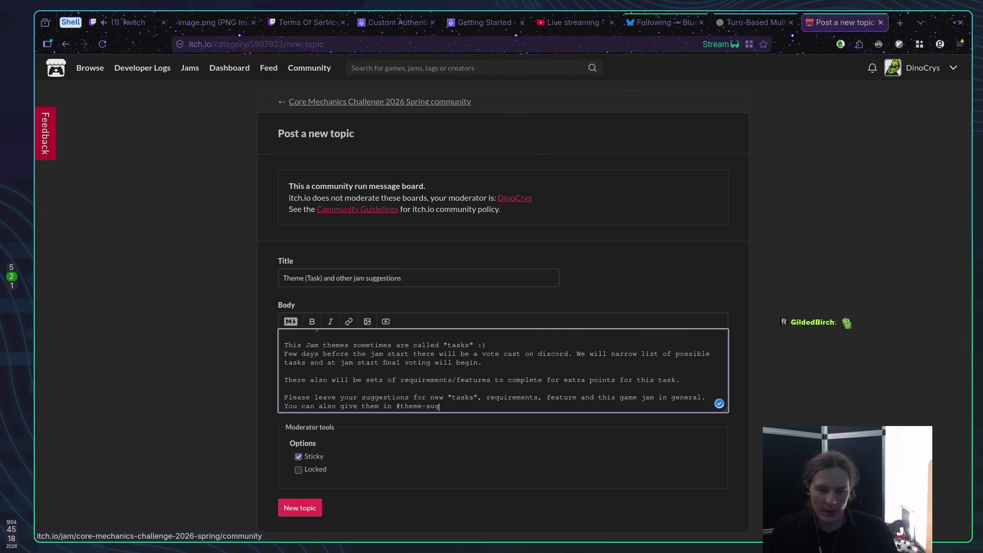
text(s and )
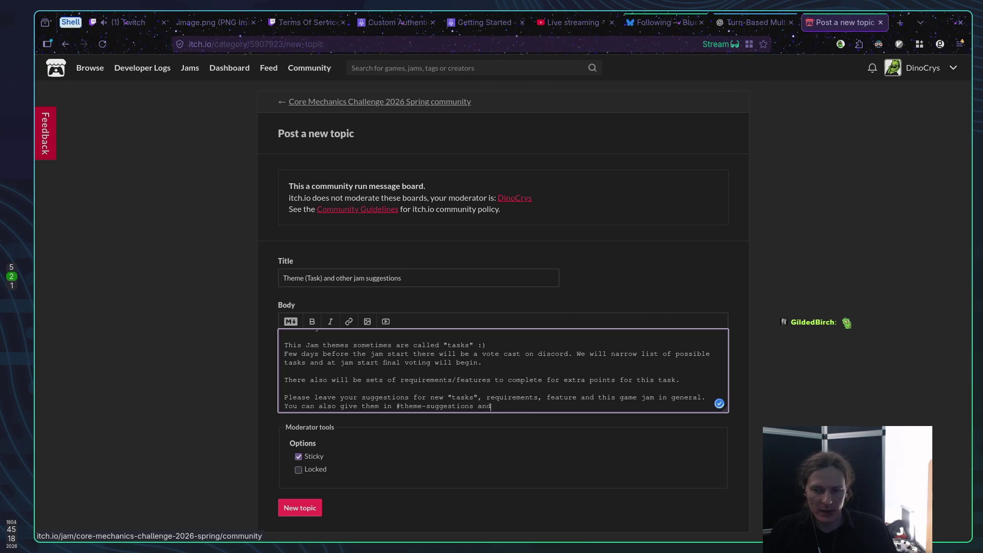
text(#)
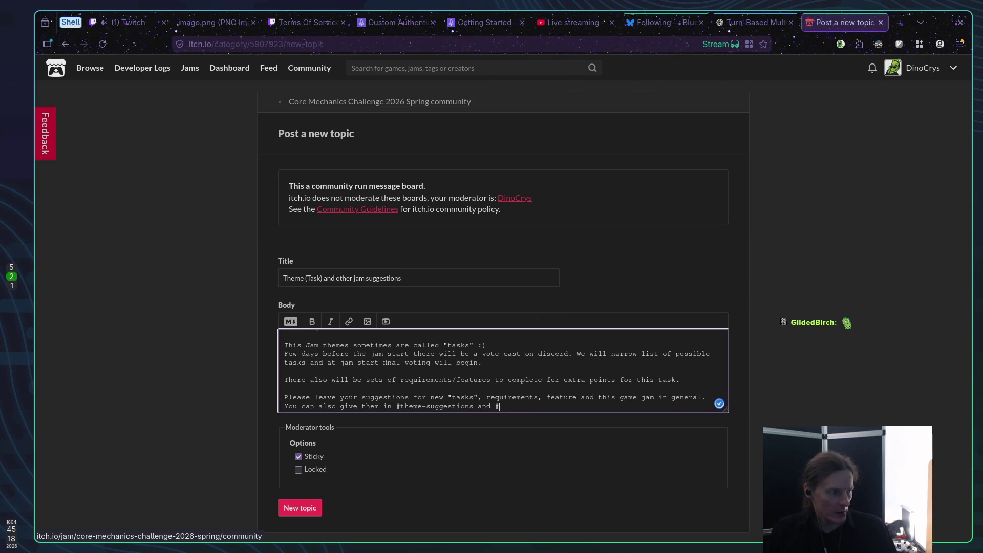
text(feature-)
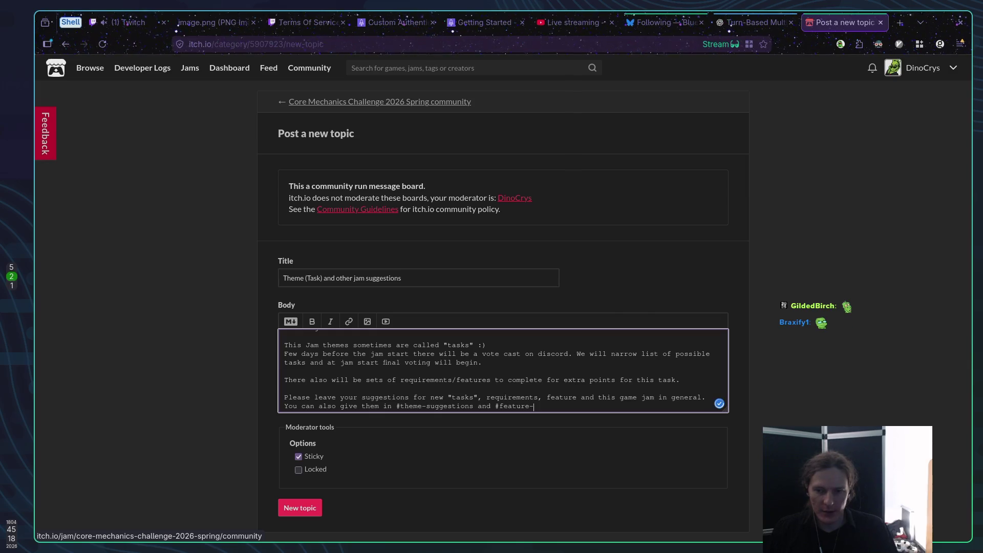
text(suggestions)
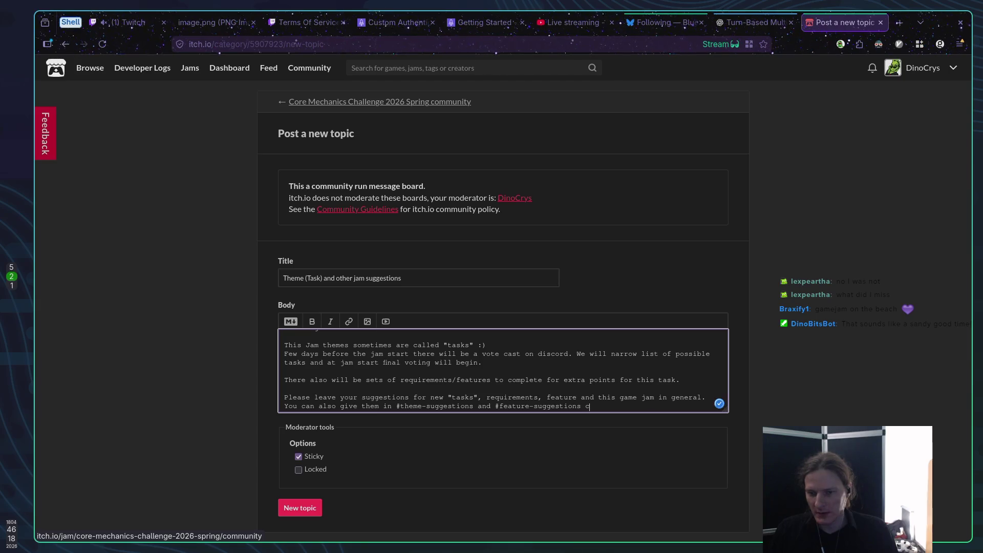
text(channels on discord under Core Mechanics Cha)
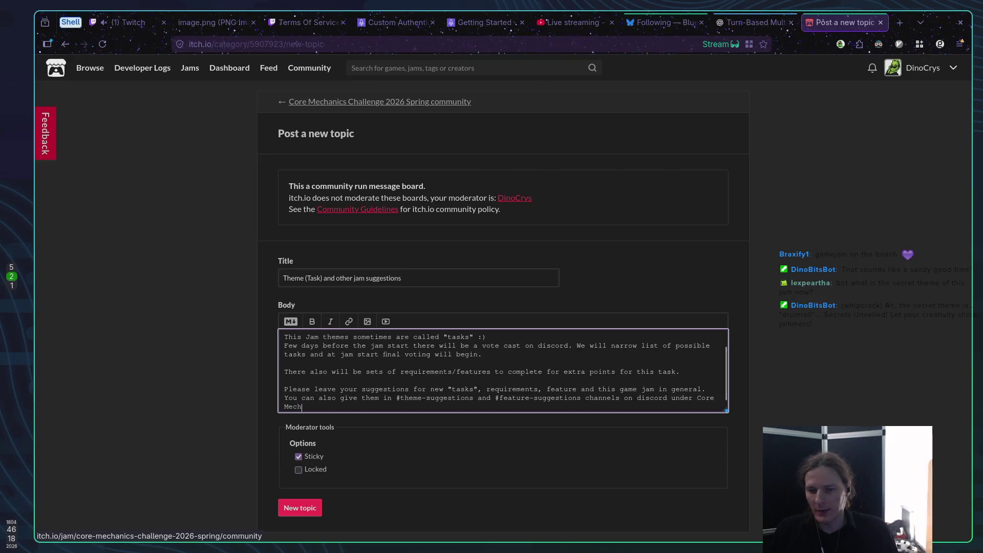
text(llenge.)
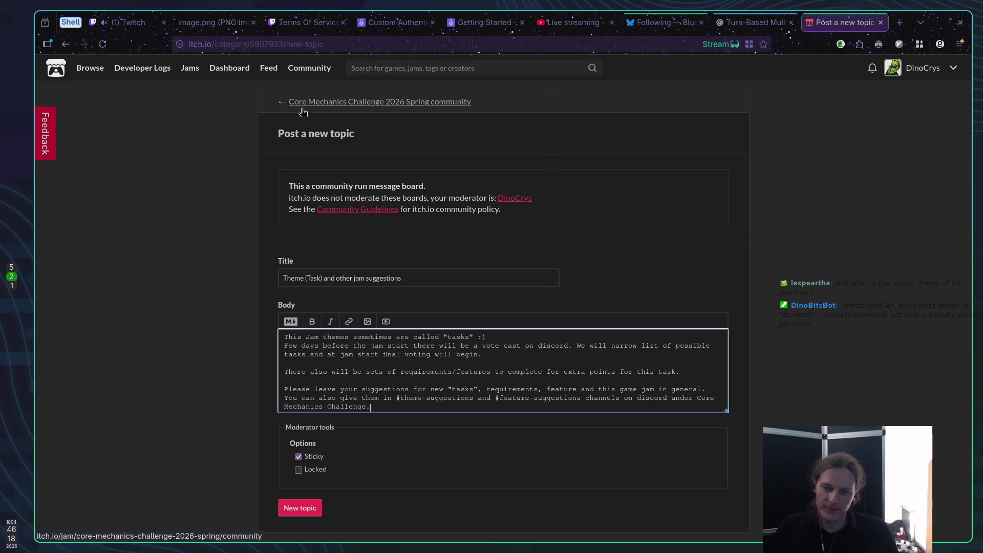
click(310, 514)
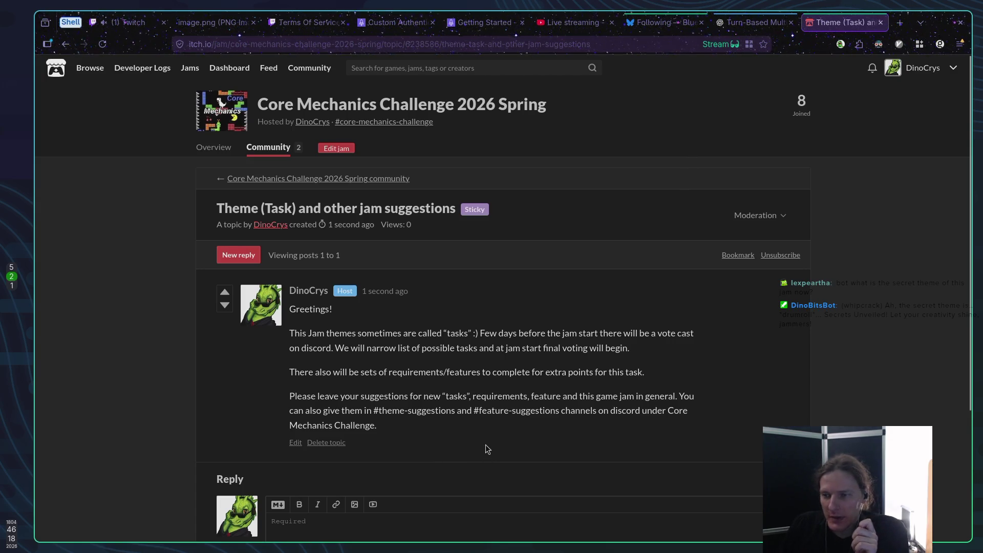
Switch from the posted itch.io topic to the Bluesky home feed.
click(670, 27)
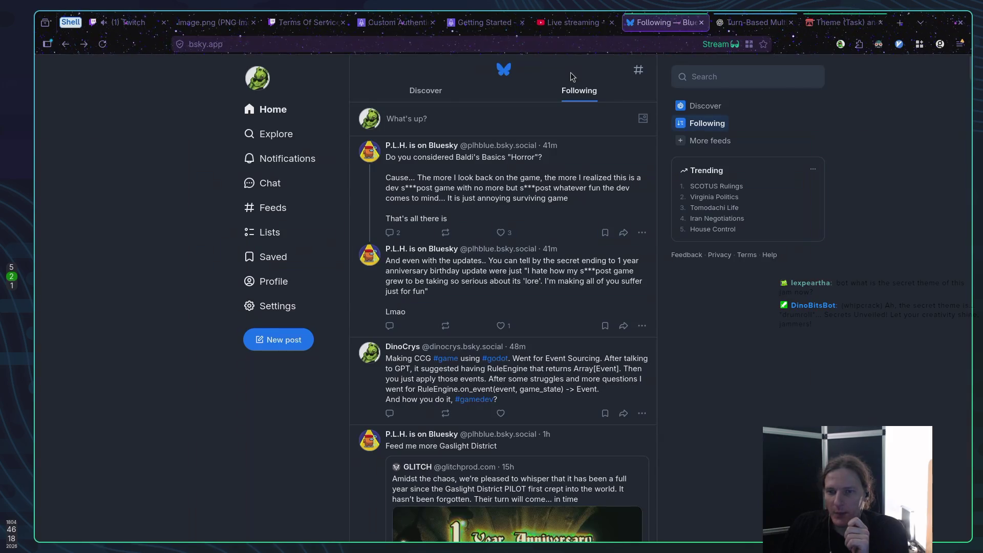
Start a Bluesky post with '#core-' and open the jam's overview page on itch.io.
click(285, 342)
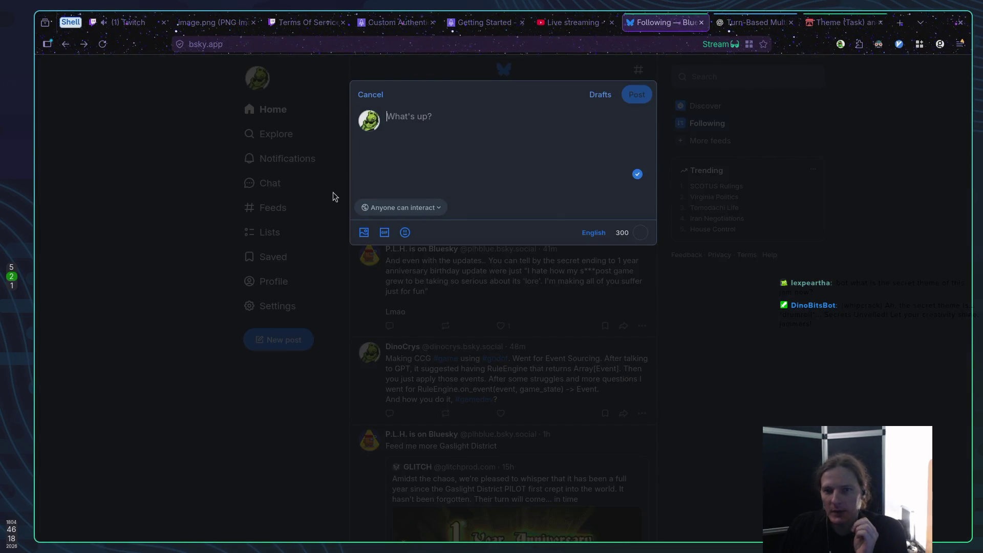
text(y)
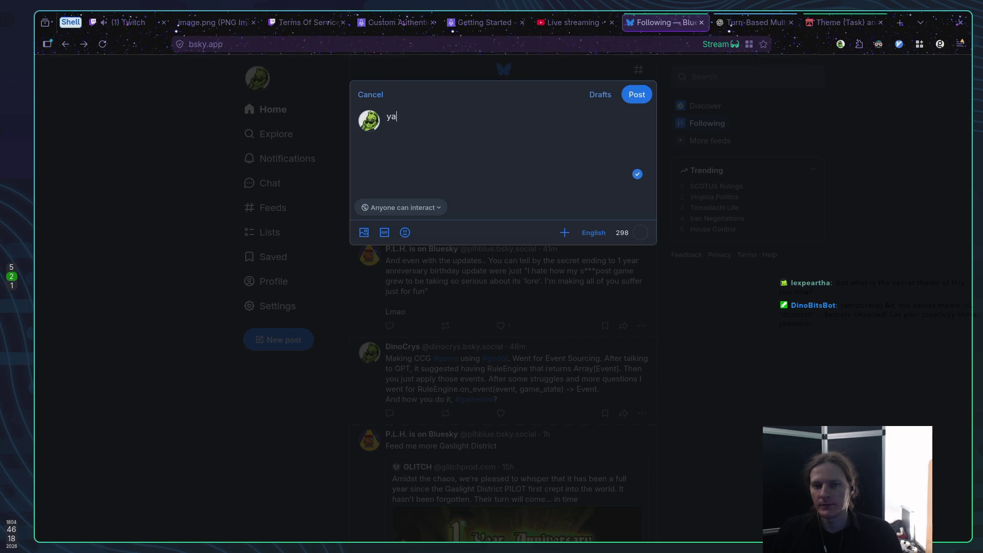
key(BackSpace)
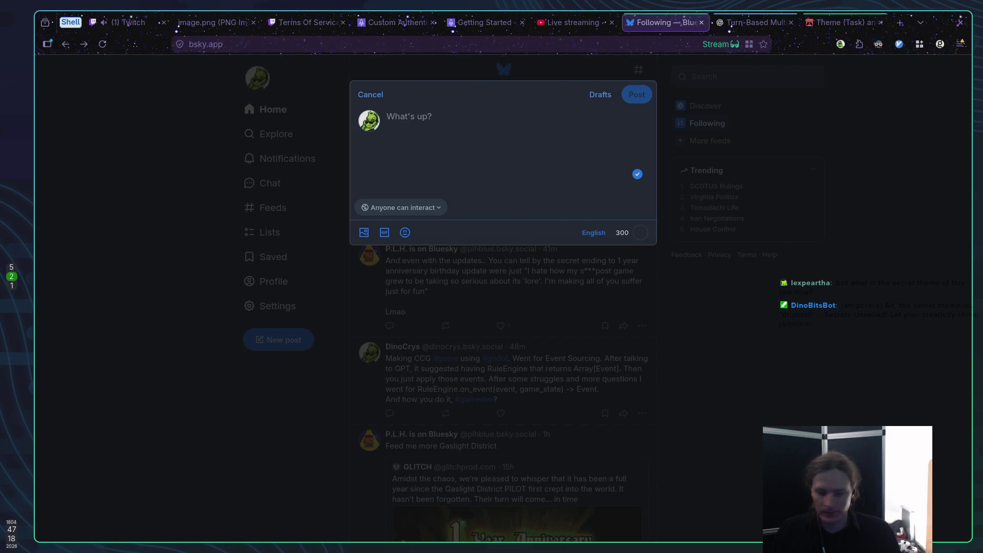
text(#)
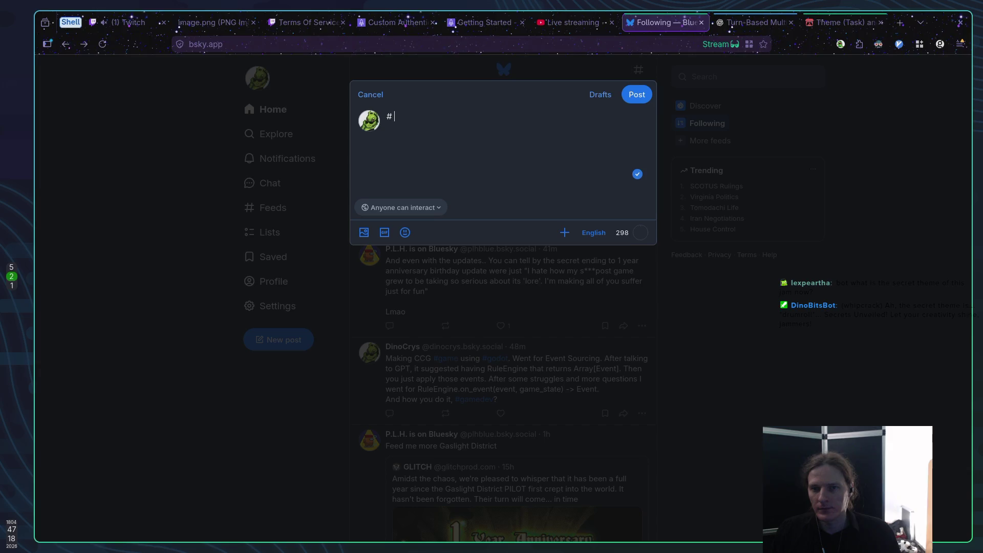
text(core-)
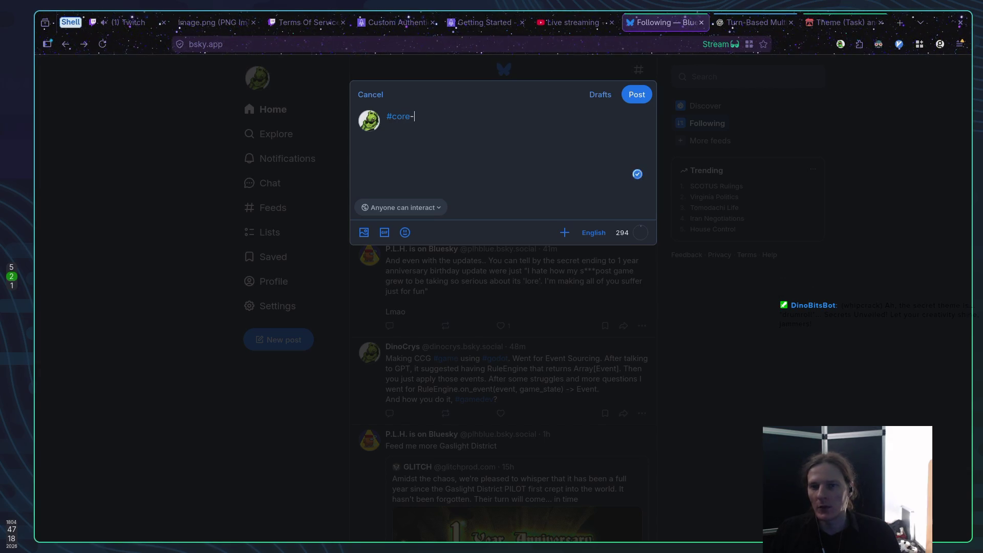
click(820, 22)
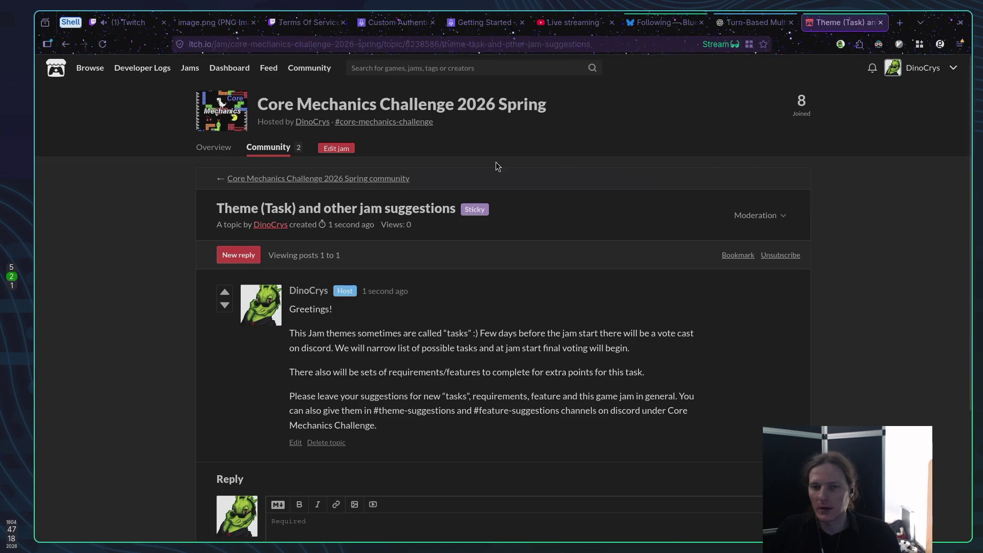
click(207, 152)
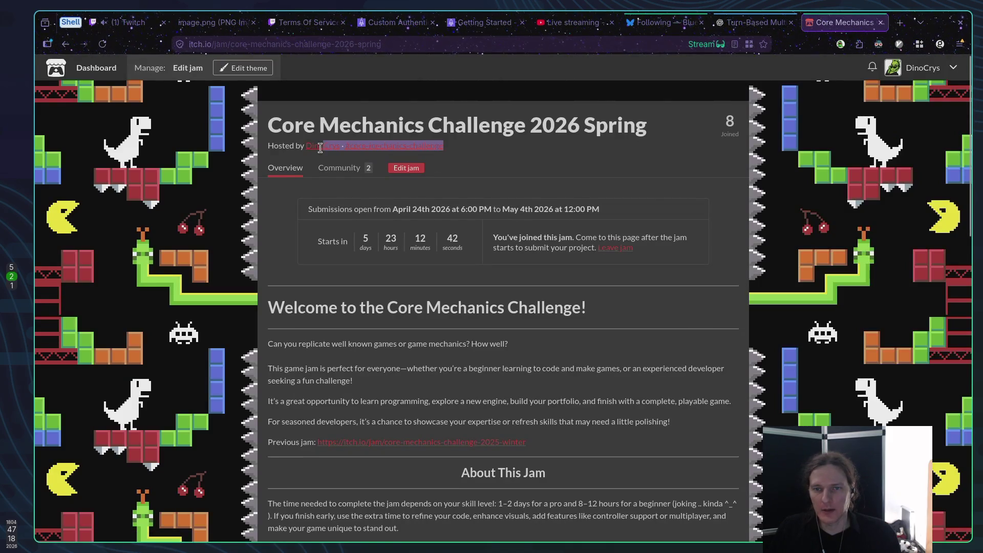
Complete the draft as '#core-mechanics-challenge is around the corner.' and select the jam page URL.
click(665, 23)
key(BackSpace)
key(BackSpace)
key(BackSpace)
text(core-mechanics-challenge)
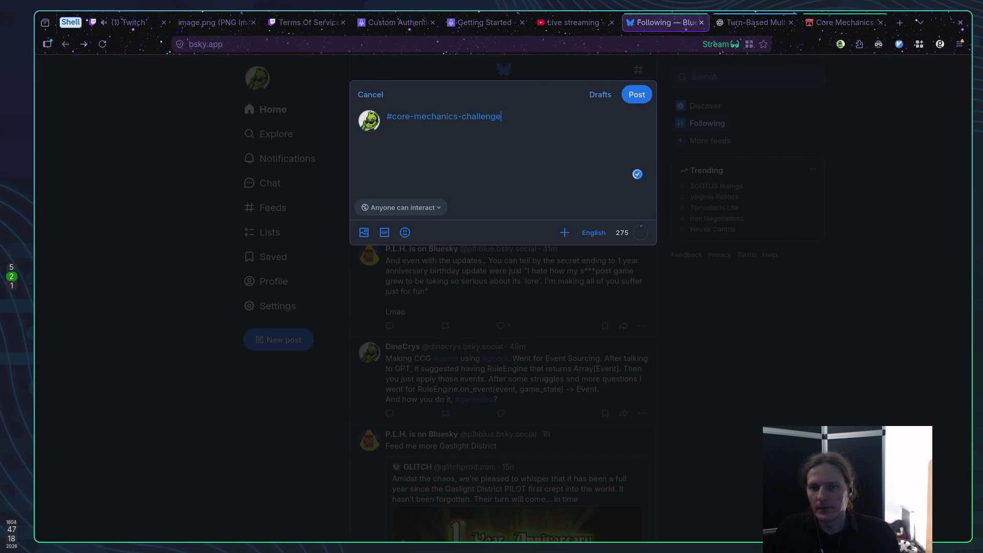
text( is around th)
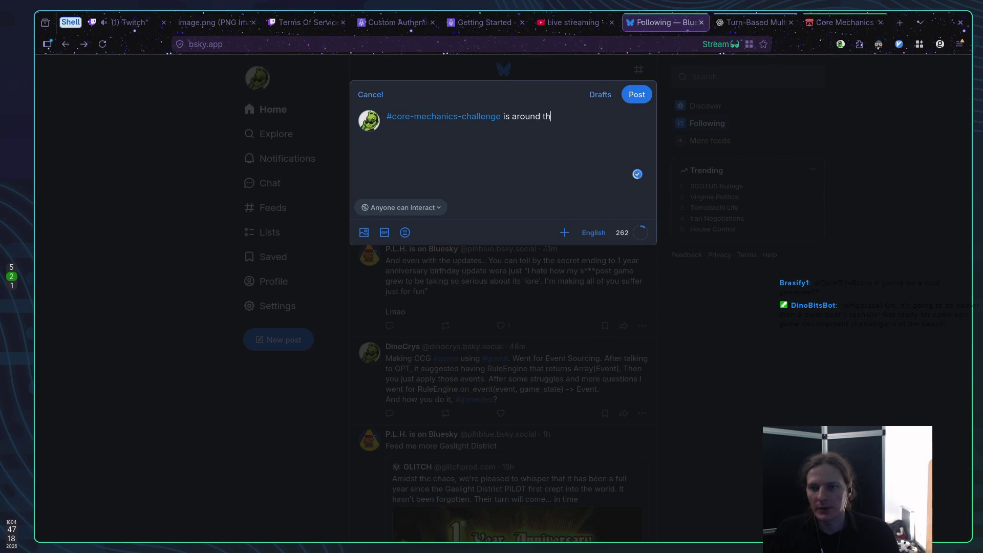
text(e corner.)
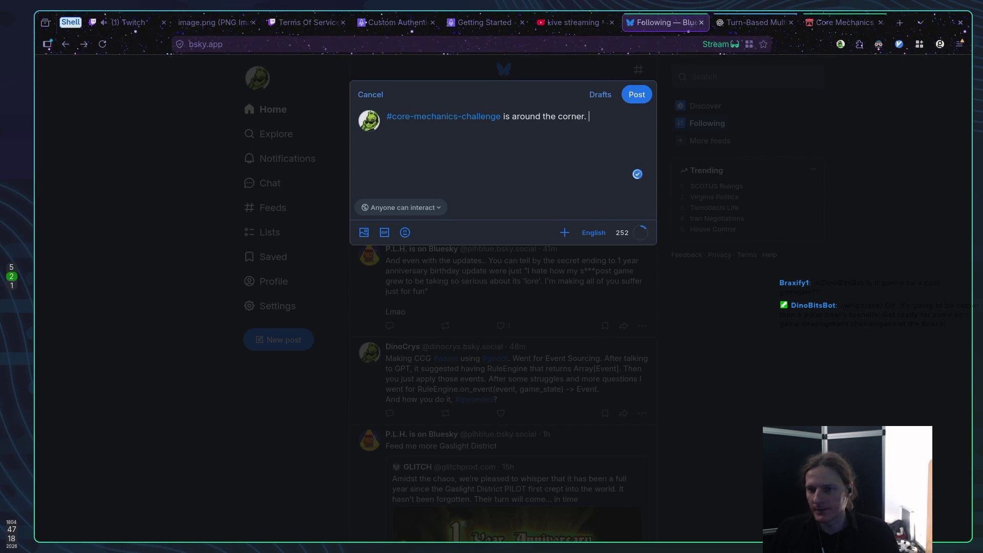
click(850, 23)
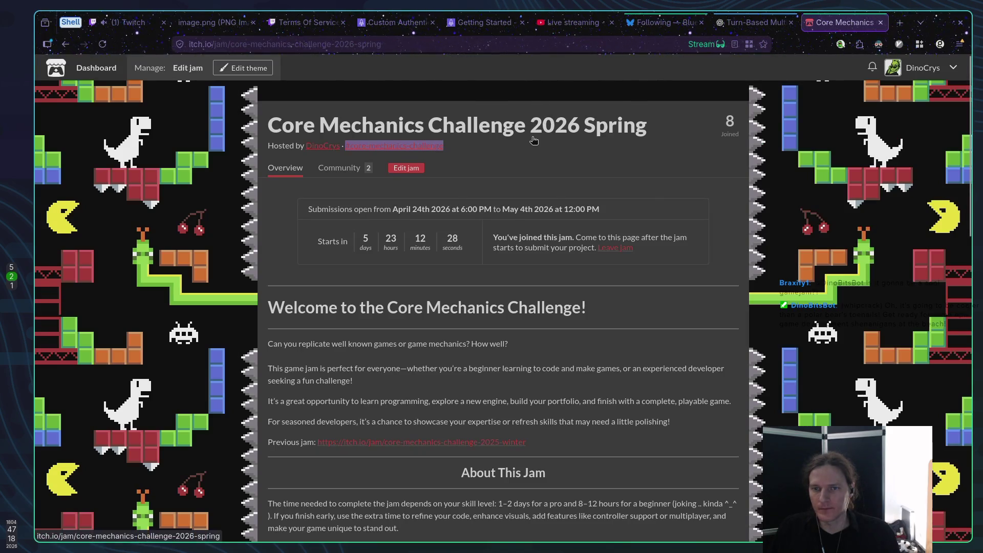
click(486, 44)
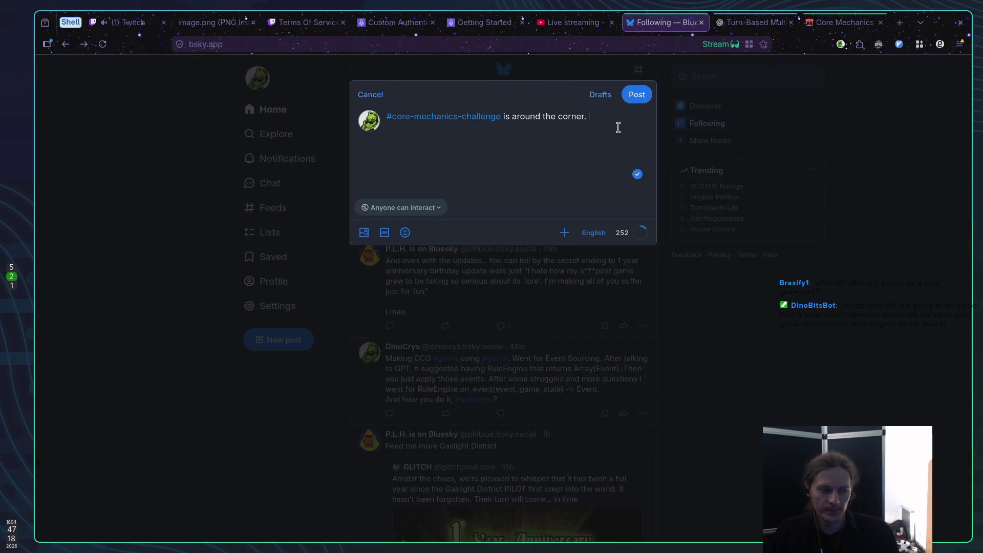
Add 'Get ready :D' and begin a new line with 'You can submit your theme'.
text(Get ready :D)
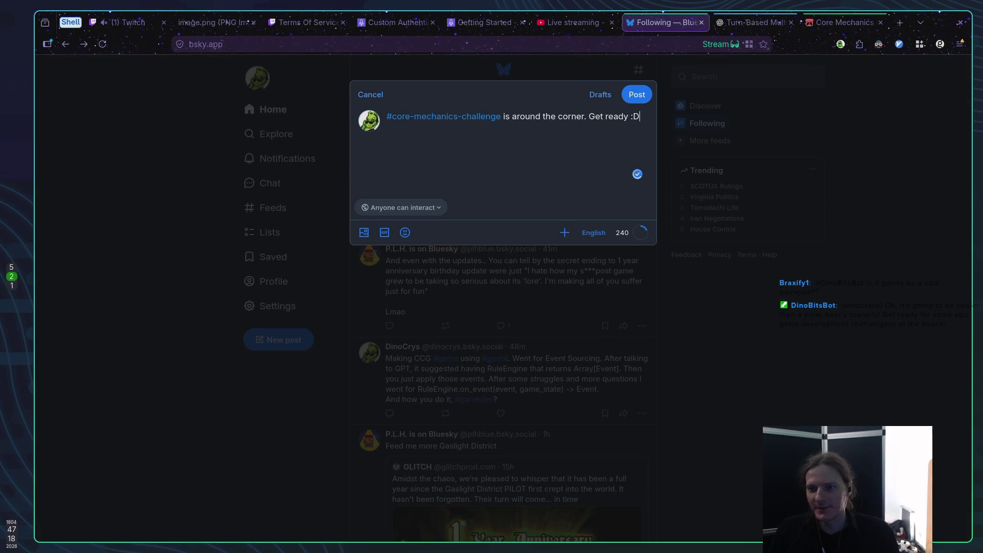
key(Return)
text(Yo)
key(BackSpace)
key(BackSpace)
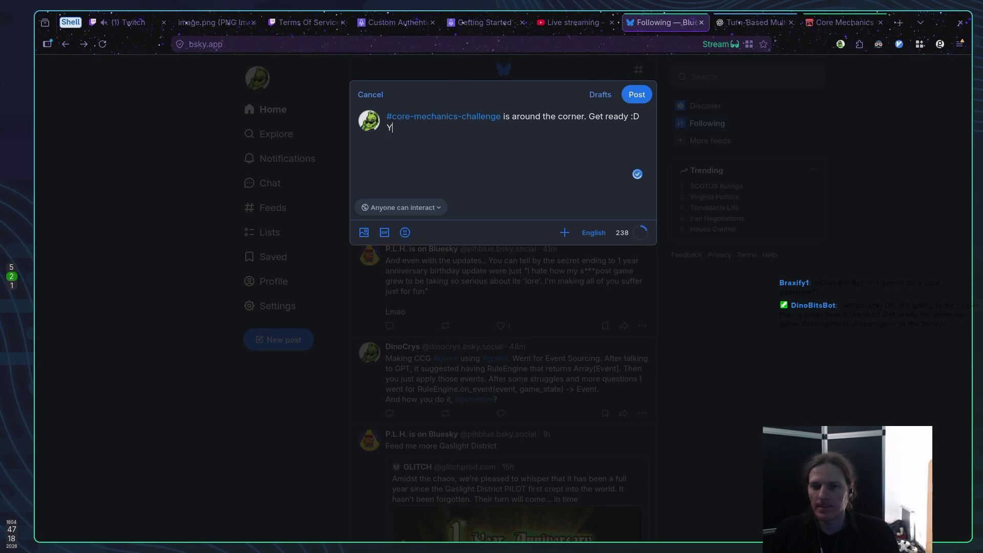
text(You can submit)
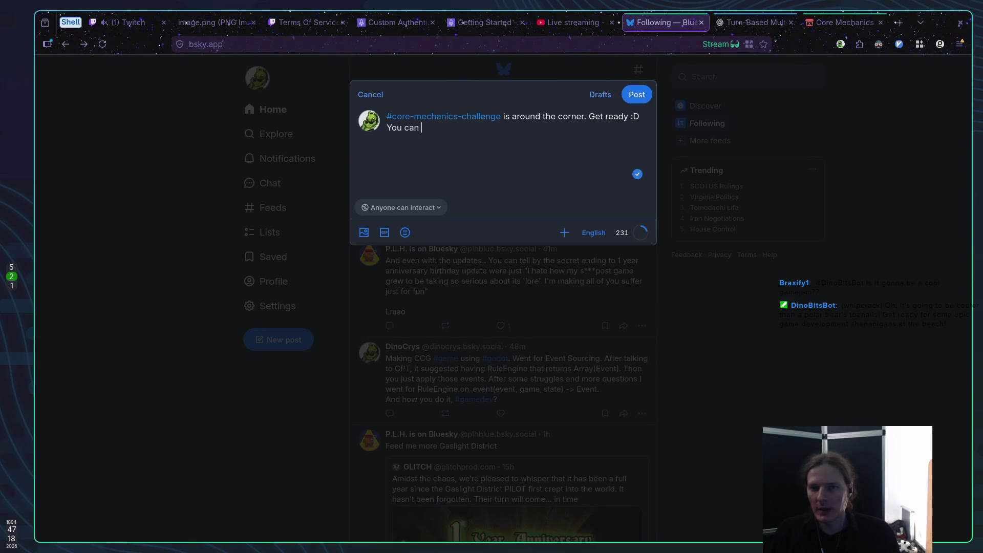
text( yo)
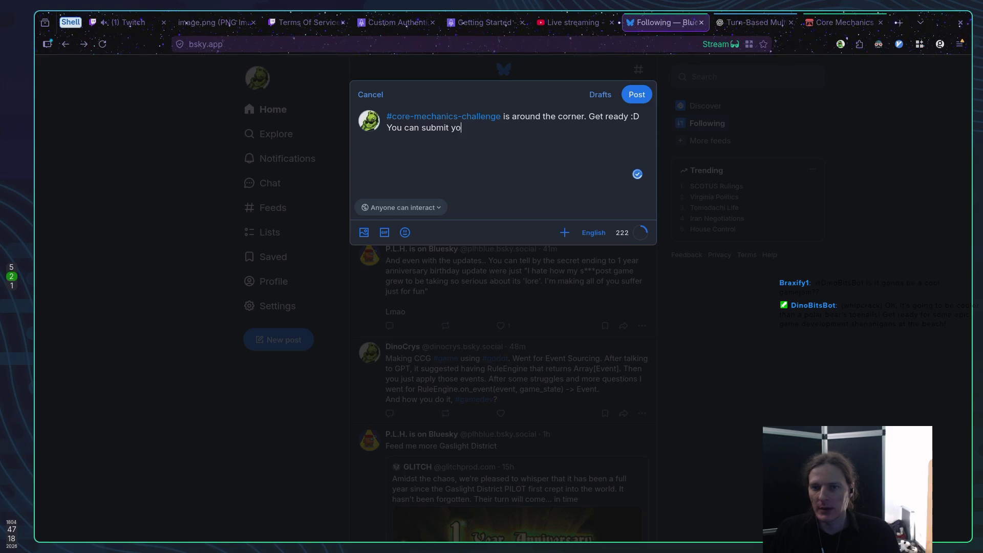
text(ur theme/)
key(BackSpace)
text(tasks)
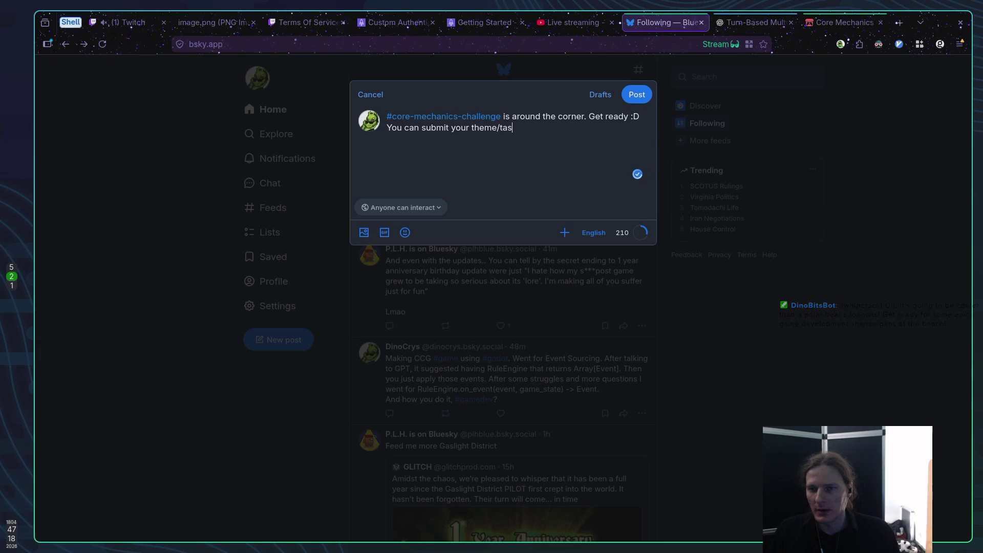
key(BackSpace)
key(BackSpace)
key(BackSpace)
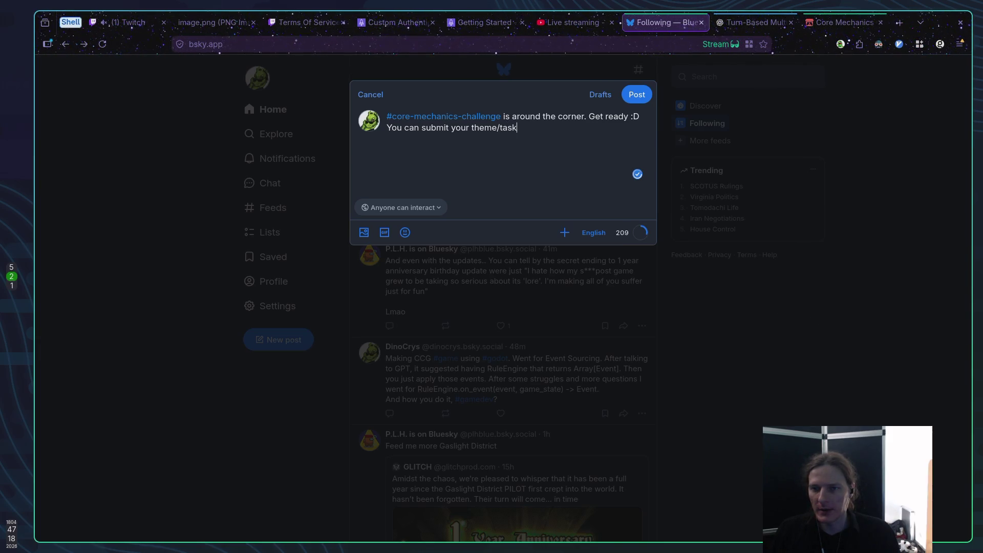
Continue with ', features and other suggestions here, my stream, discord.. anywhere!' and start a new line.
text(, )
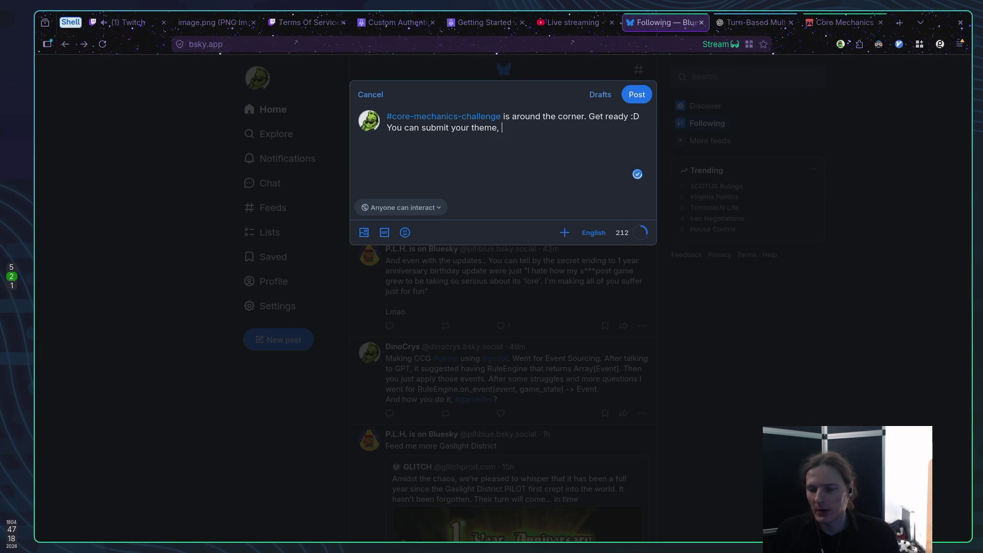
text(requ)
key(BackSpace)
key(BackSpace)
key(BackSpace)
text(feature)
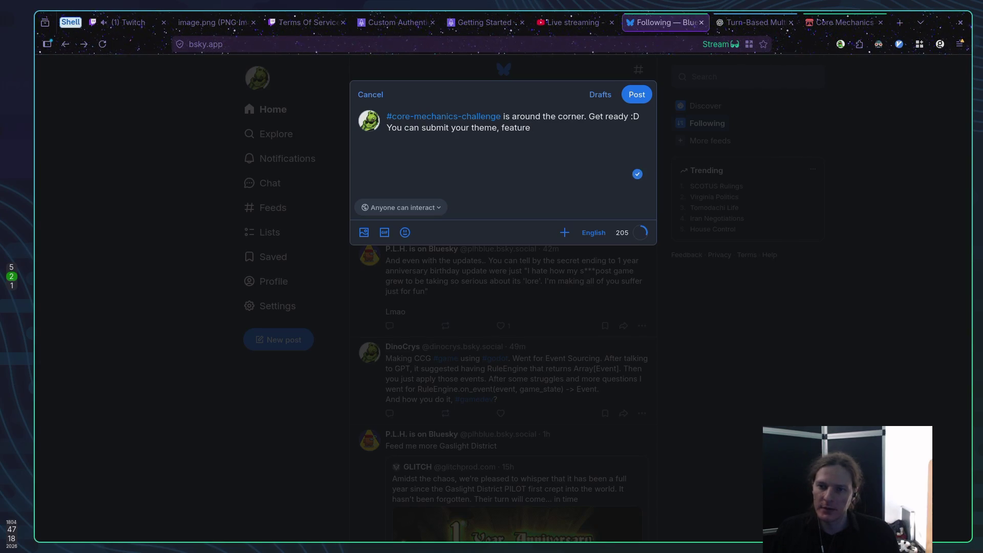
text(s, )
text(and )
text(other)
text(suggest)
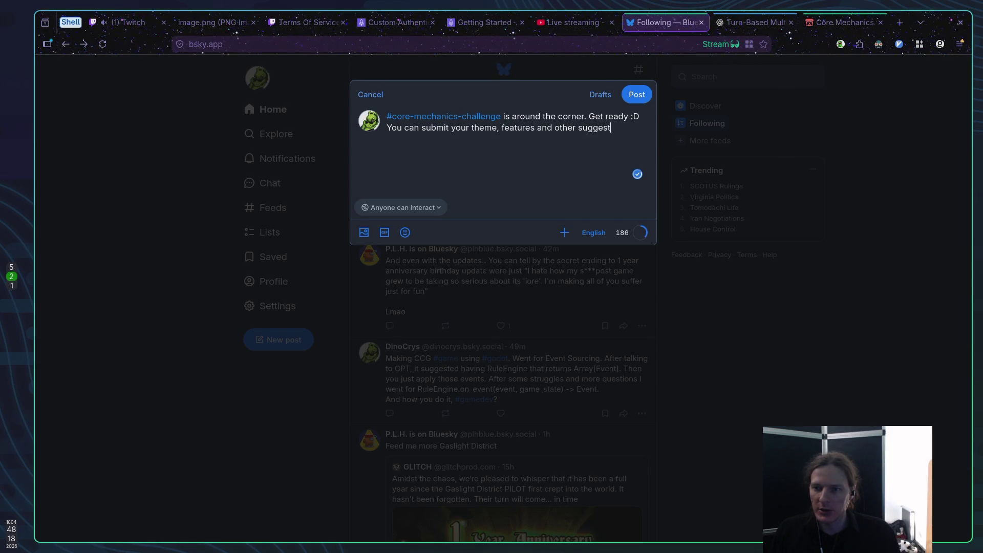
text(ionshere)
text( or)
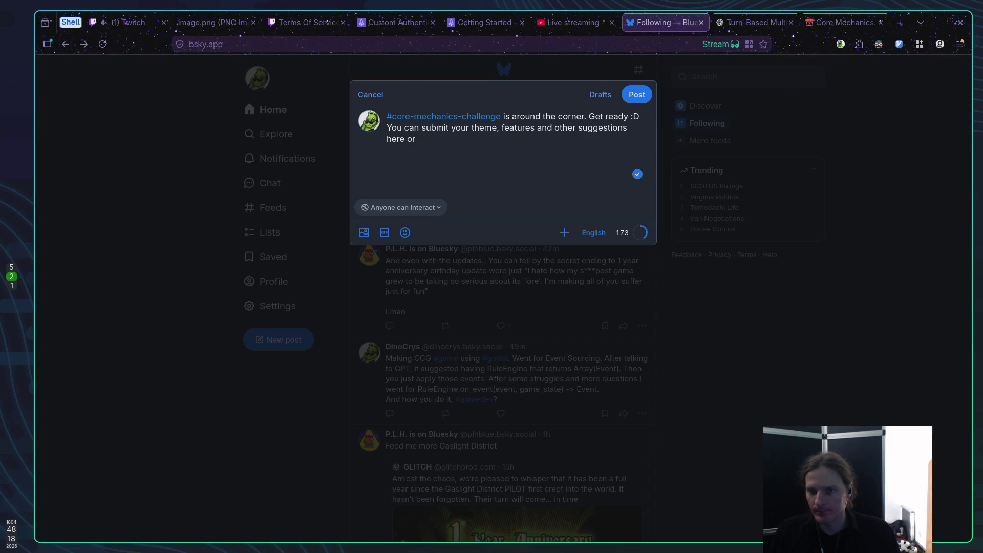
key(BackSpace)
key(BackSpace)
key(BackSpace)
text(, my stream, discord,)
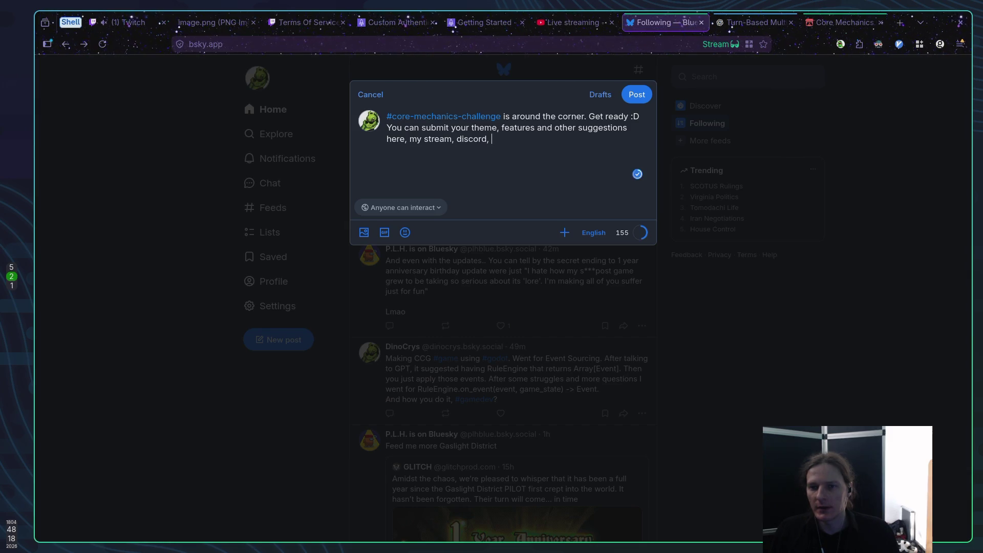
key(BackSpace)
key(BackSpace)
text(.. an)
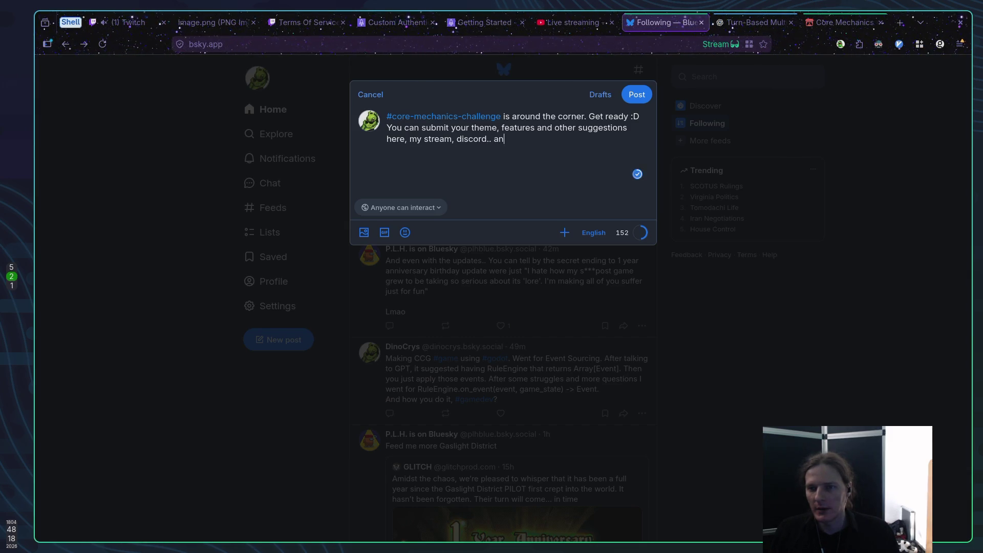
text(ywhere!)
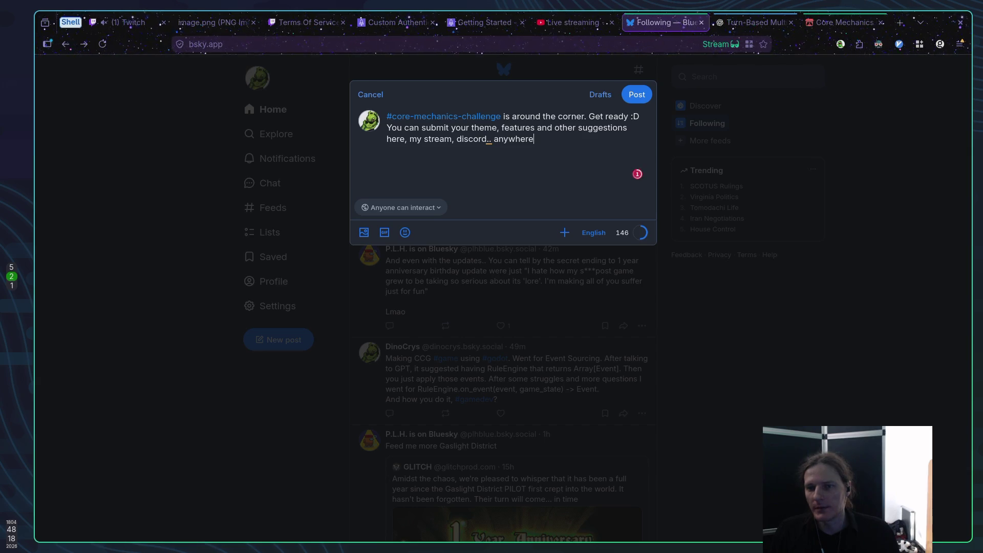
key(Return)
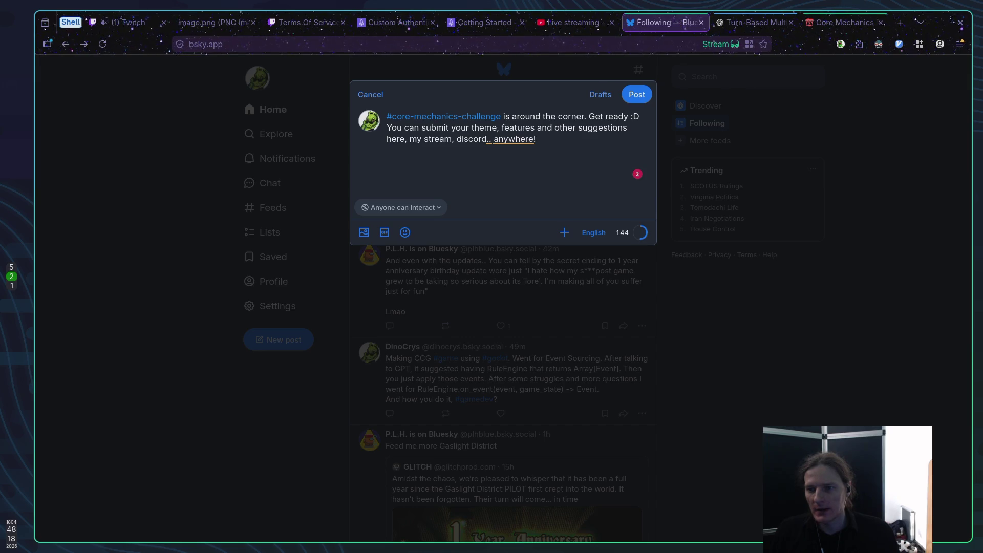
Add 'Theme voting will begin around Wednesday.' and paste the jam's itch.io link to show its preview card.
text(Theme voti)
text(ng will s)
text(tart )
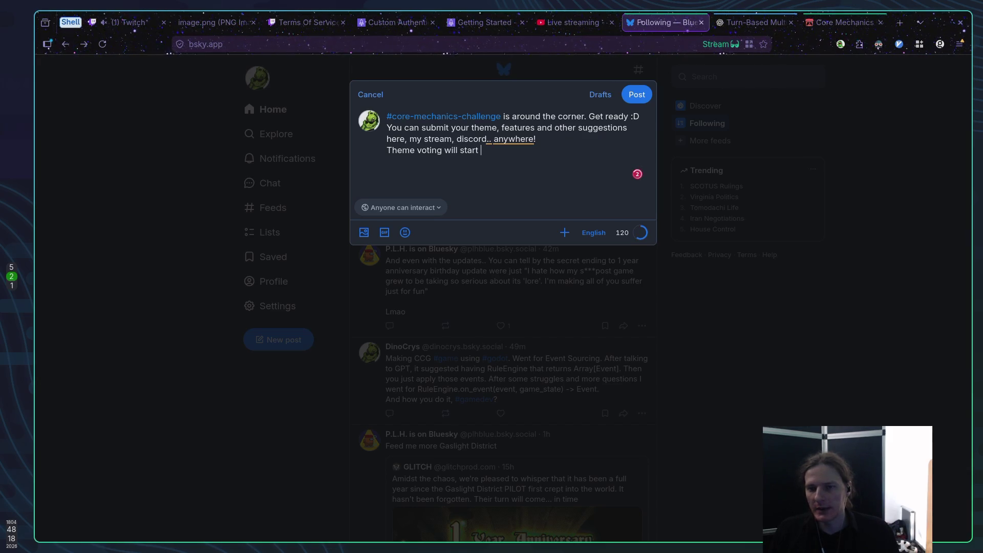
text(soo)
key(BackSpace)
key(BackSpace)
key(BackSpace)
text(begin )
text(around )
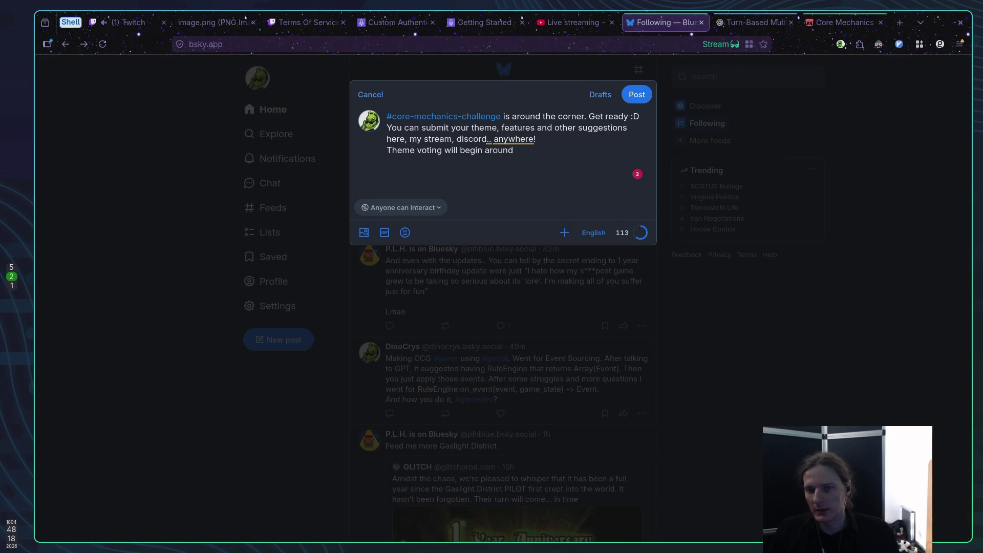
text(we)
key(BackSpace)
key(BackSpace)
text(W)
text(edn)
text(e)
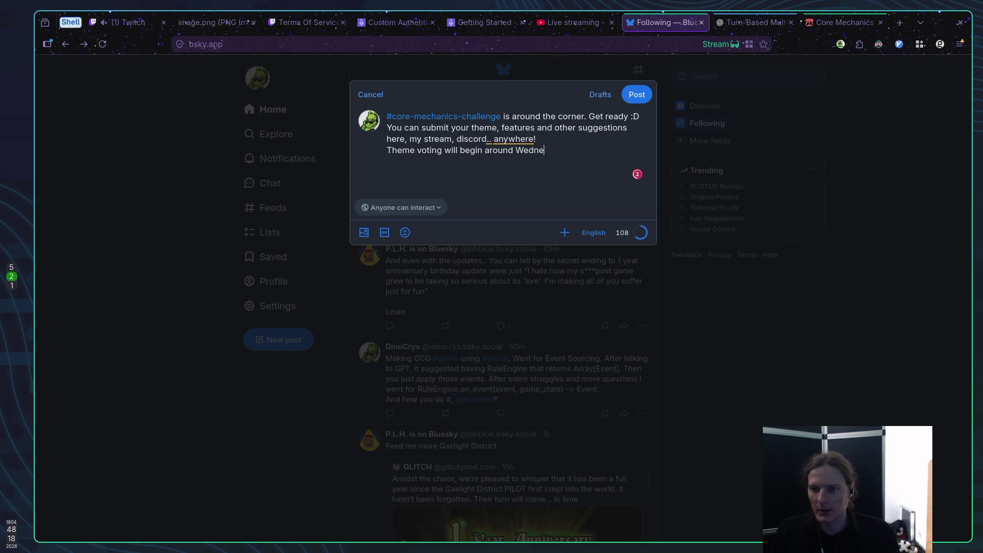
text(sday.)
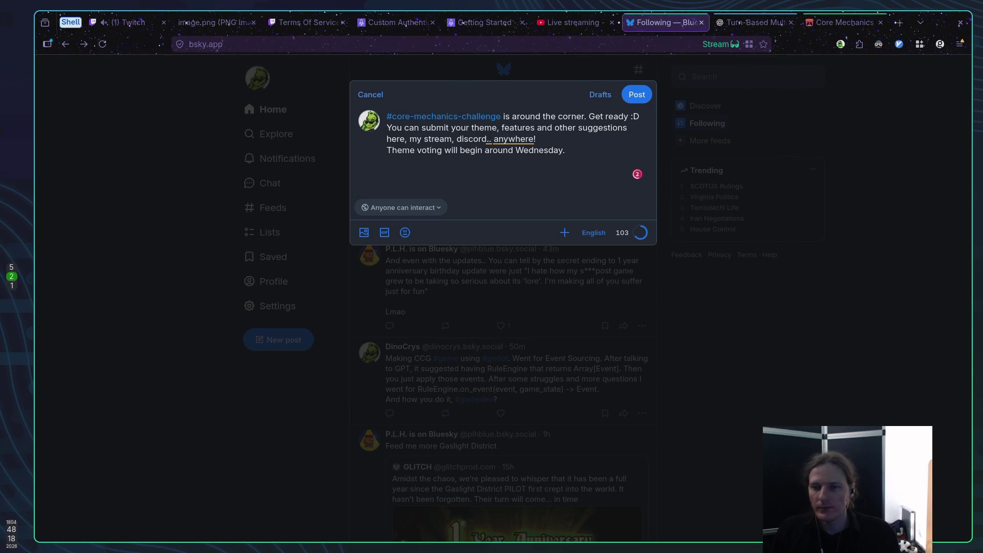
text( There wil)
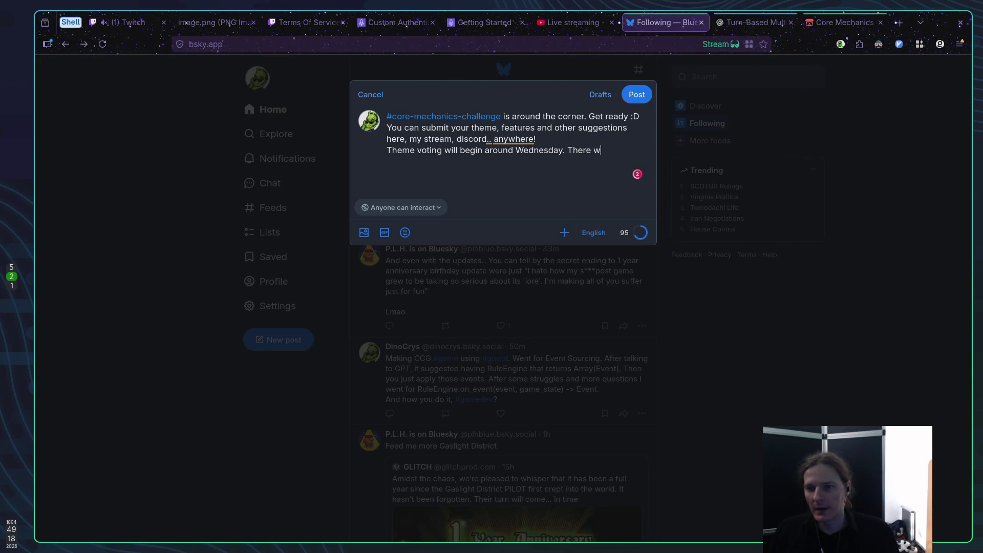
key(BackSpace)
key(BackSpace)
key(BackSpace)
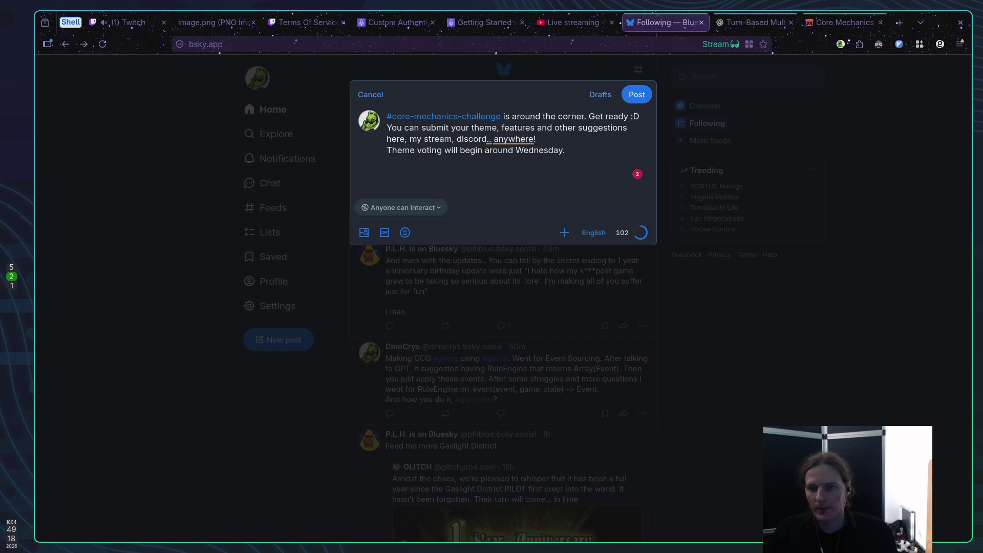
text(https://itch.io/jam/core-mechanics-challenge-2026-spring)
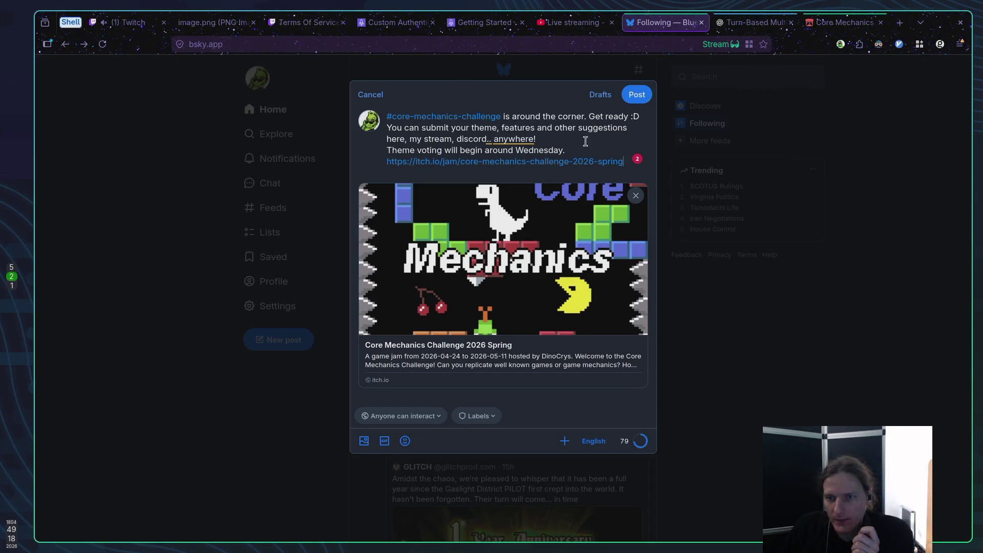
Accept the LanguageTool capitalization fix for 'anywhere' and publish the Bluesky announcement.
click(524, 141)
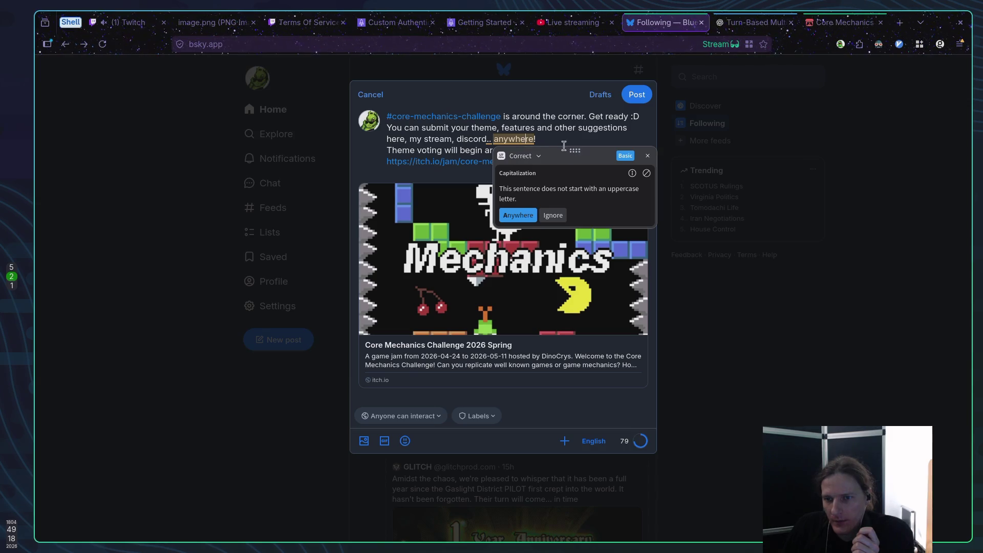
click(516, 216)
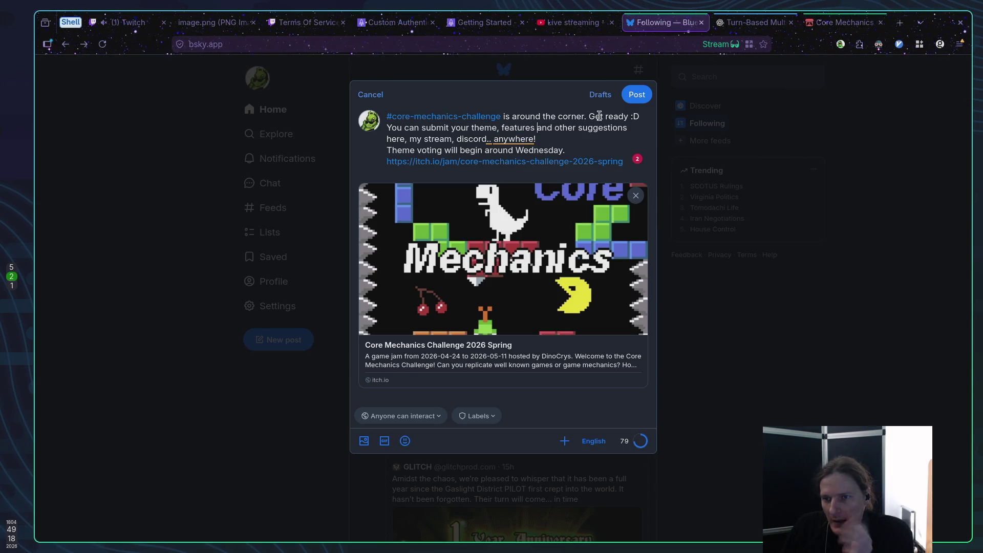
click(639, 95)
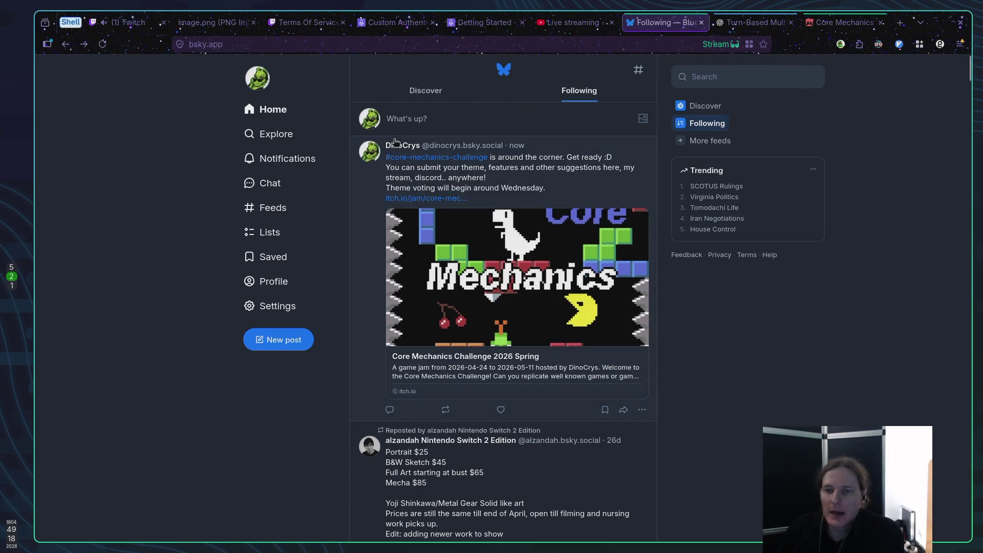
click(131, 23)
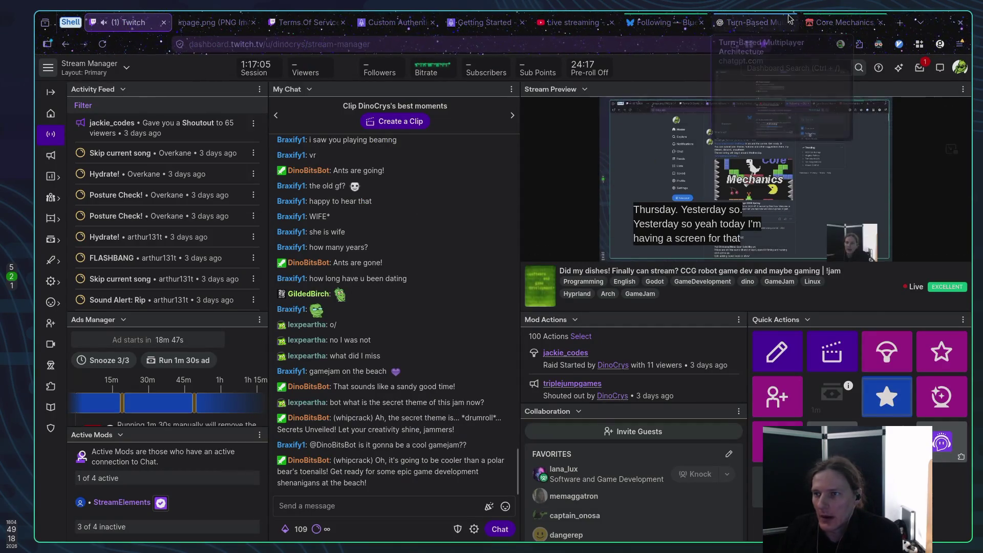
Check and dismiss Twitch's stream notifications, then go back to the itch.io Core Mechanics jam tab.
click(920, 68)
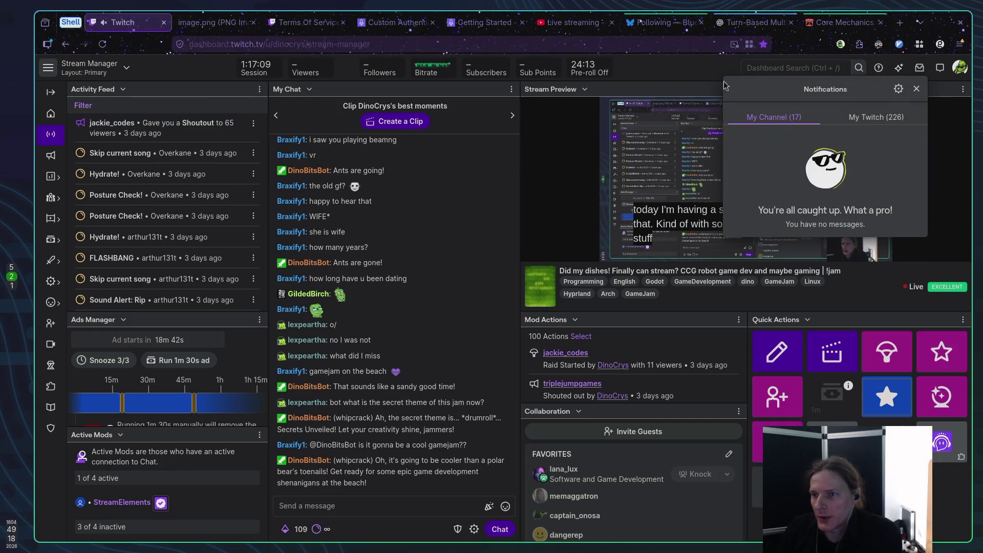
click(649, 65)
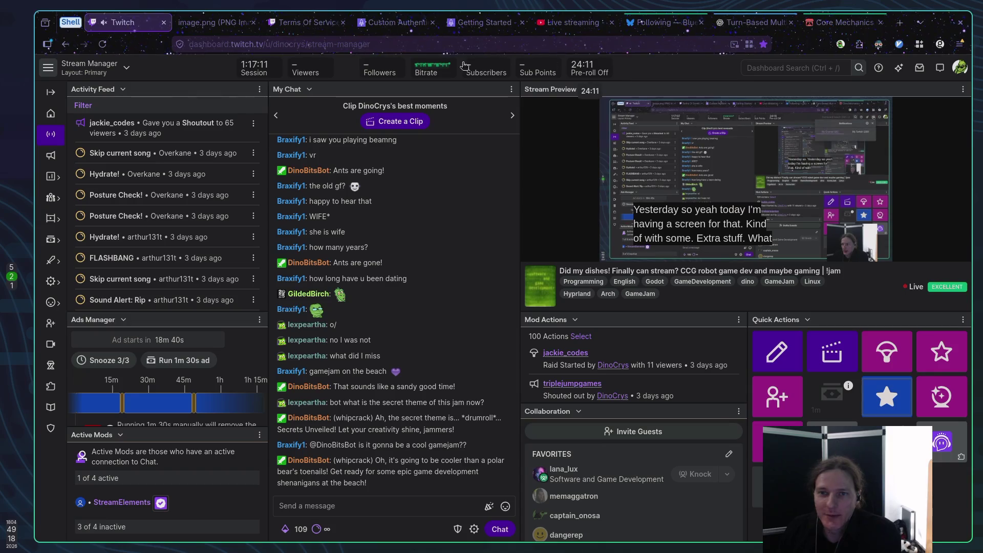
click(845, 22)
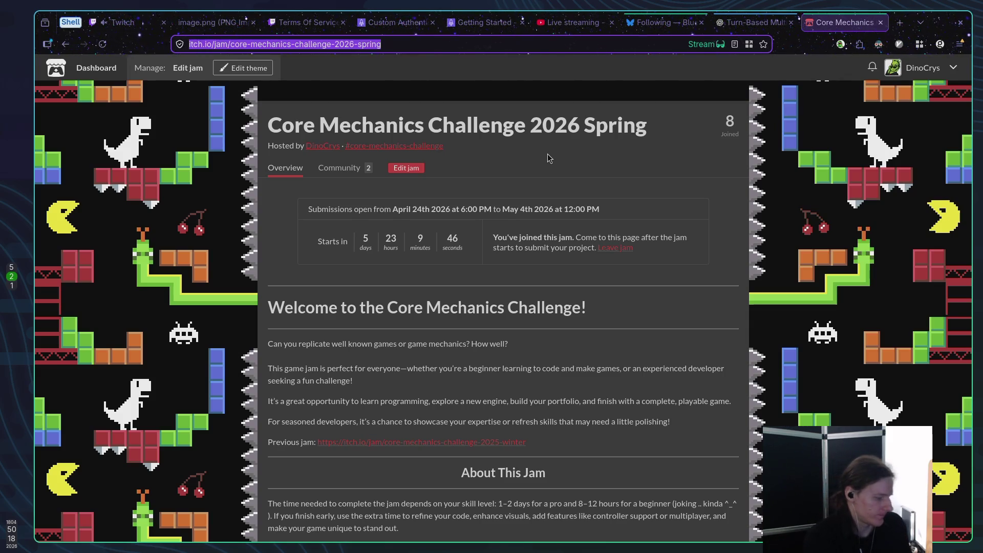
mouse_move(535, 203)
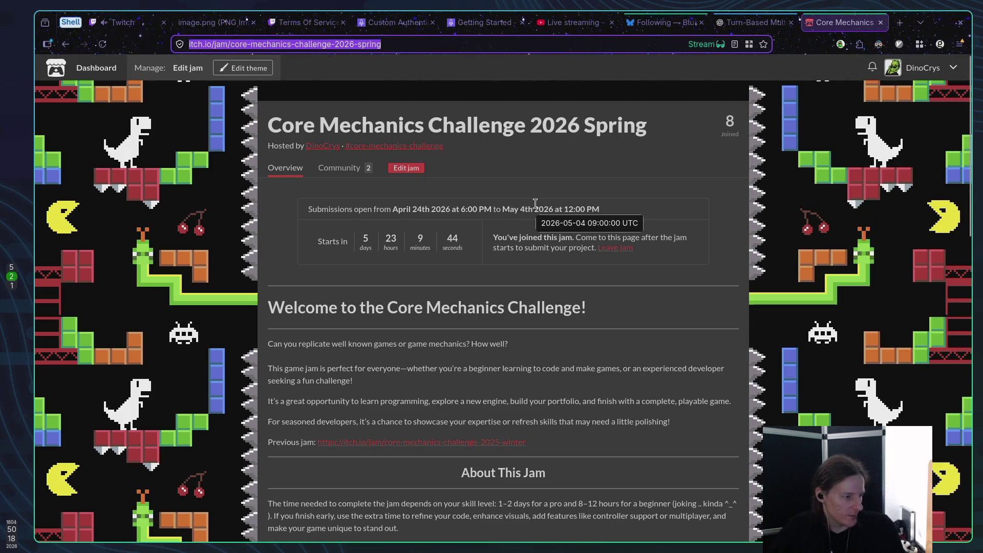
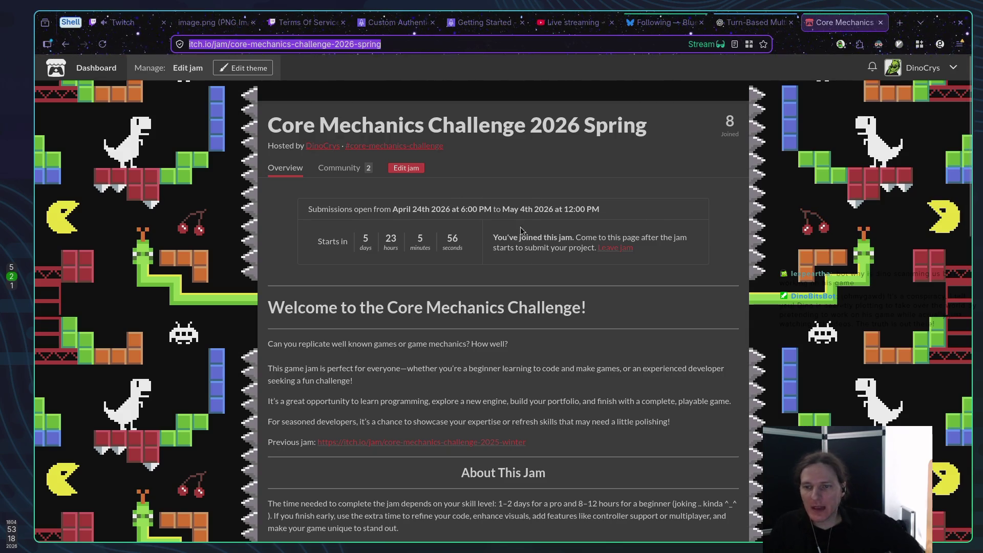
Leave the Core Mechanics Challenge jam page in Firefox and return to the Godot editor.
click(521, 316)
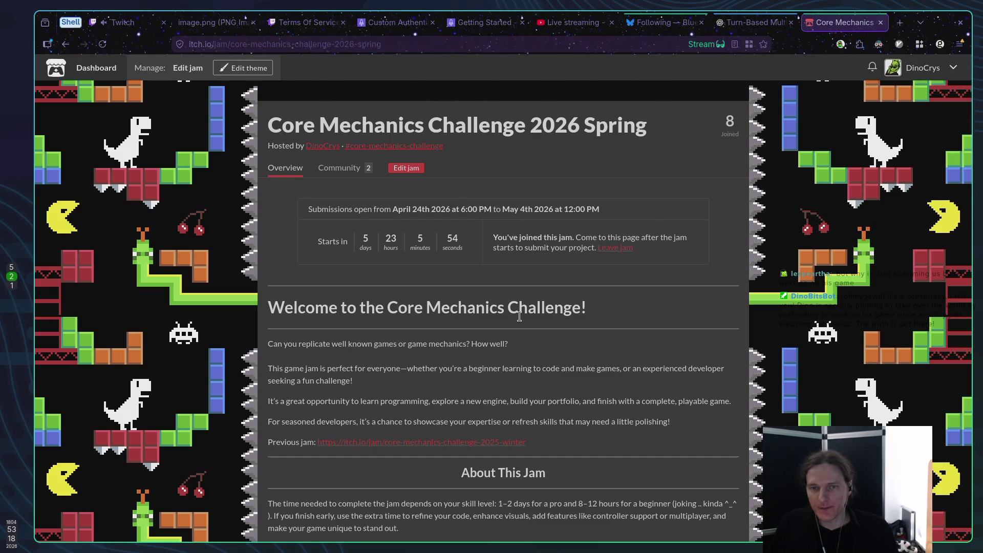
key(alt+Tab)
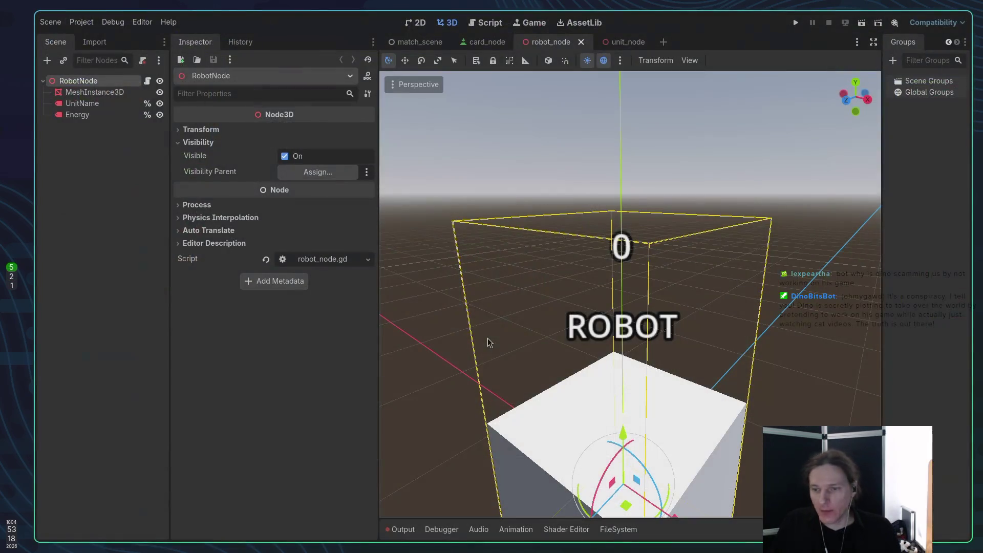
Run the project with F5 to show the game's main menu with Local Match and Exit.
scroll(578, 317, down, 5)
scroll(576, 319, up, 5)
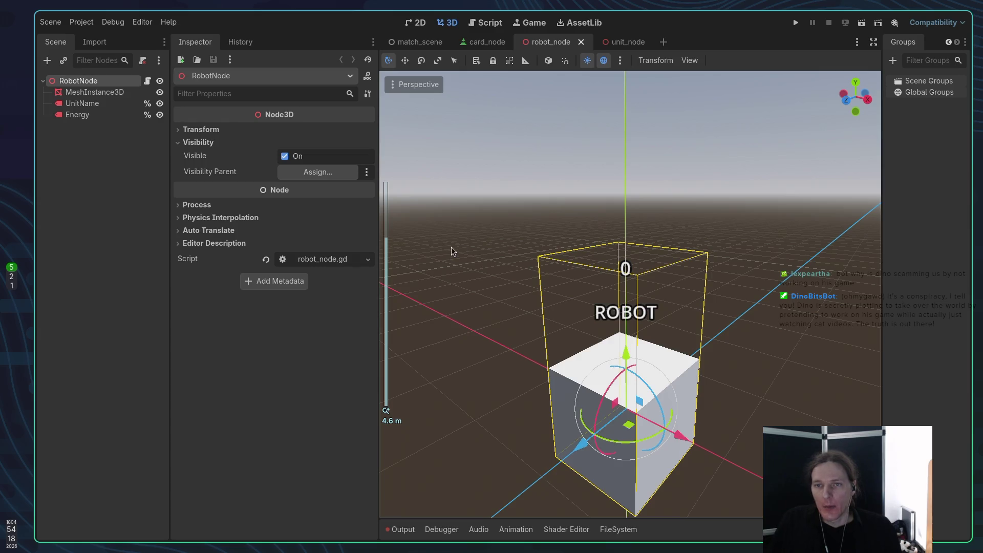
key(F5)
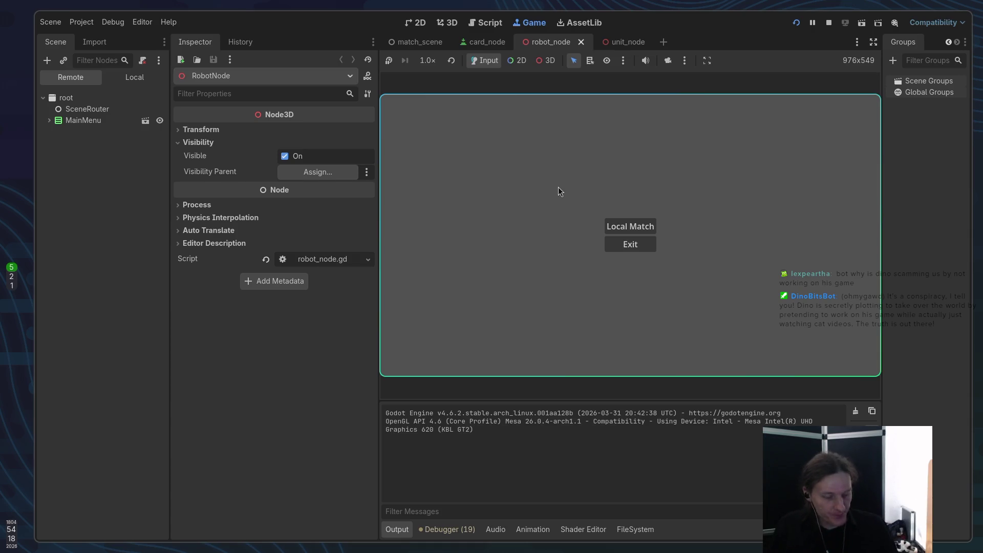
Start a Local Match, orbit the camera onto a ROBOT block, and try ending the turn.
key(Return)
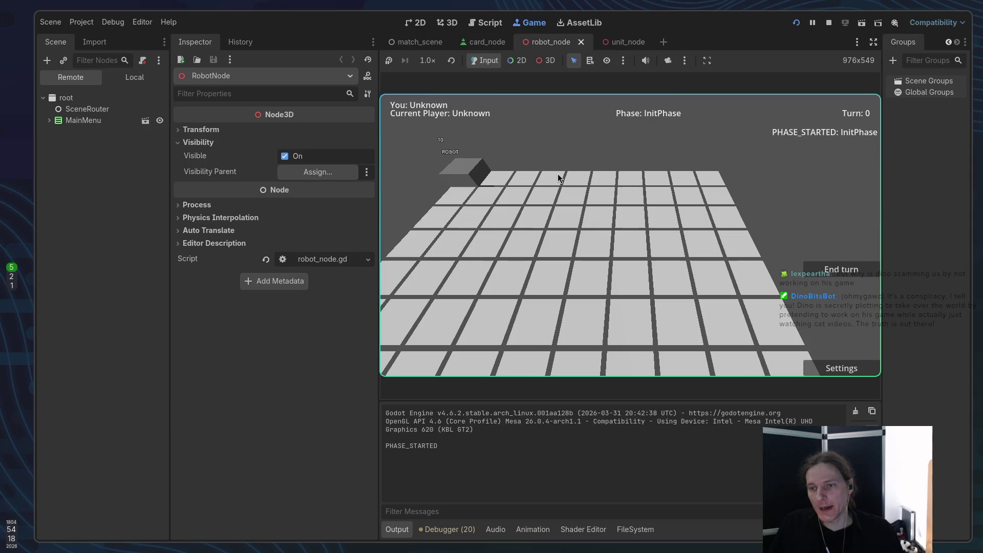
click(556, 233)
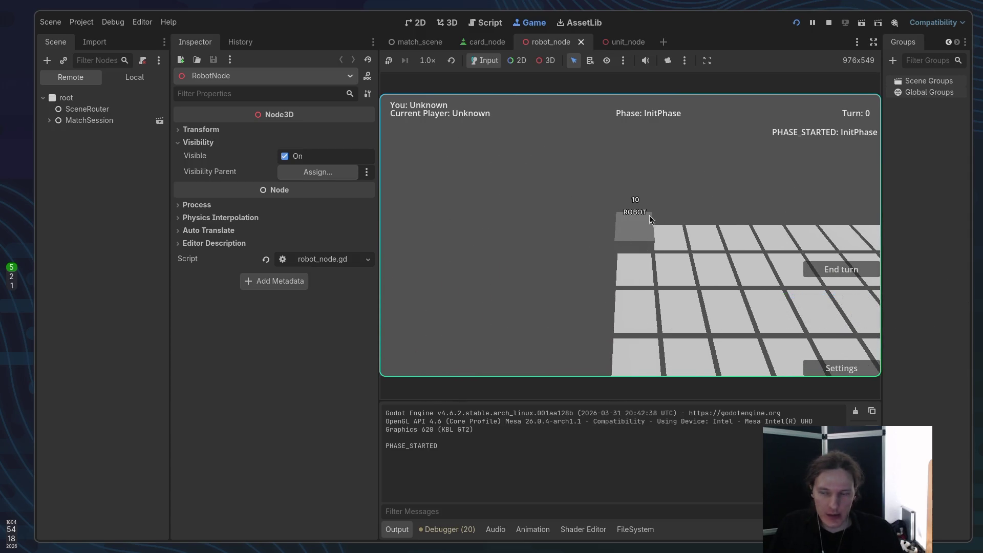
scroll(639, 213, down, 2)
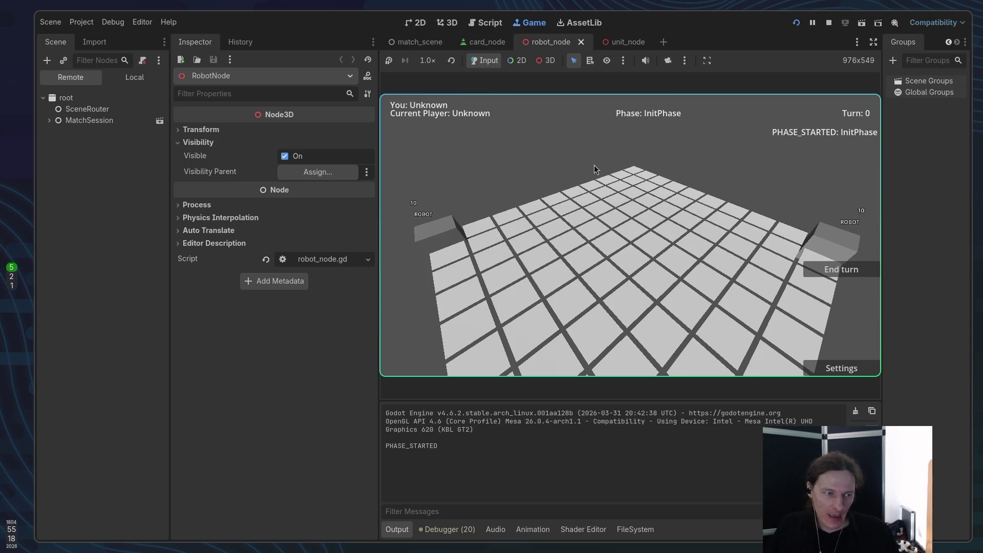
mouse_move(641, 255)
mouse_down()
mouse_move(709, 246)
mouse_move(634, 251)
mouse_move(648, 247)
mouse_up()
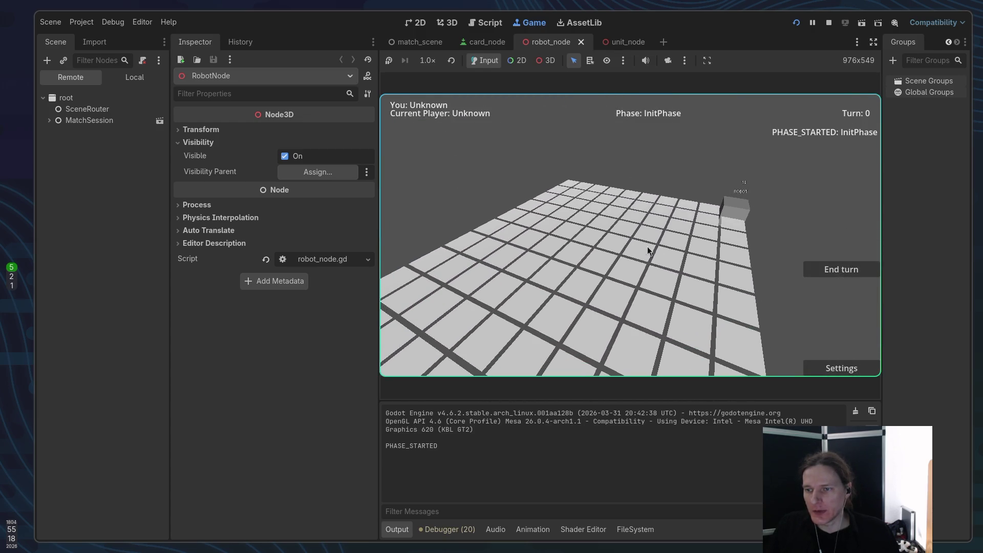
click(828, 272)
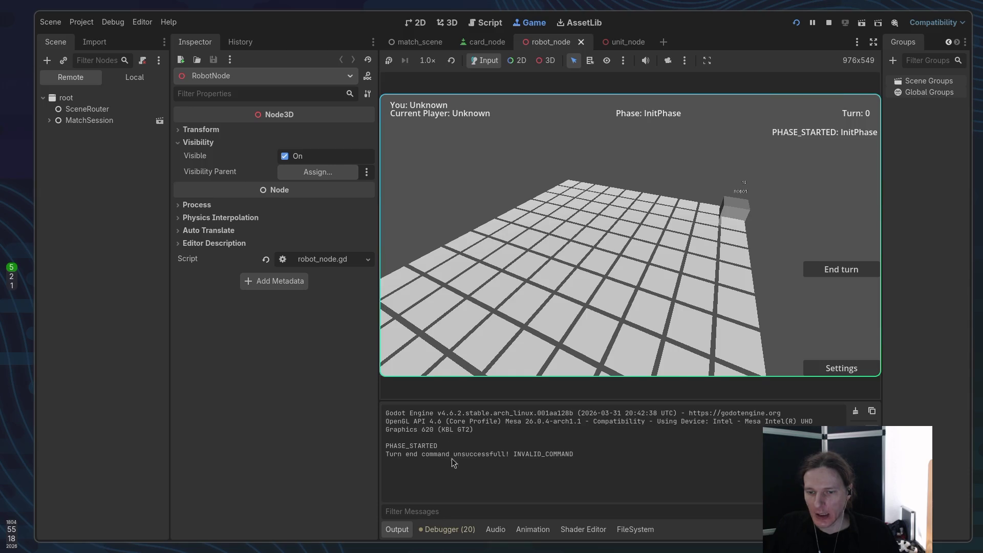
Retry End turn several times and orbit the game camera to see both robots.
click(830, 270)
double_click(830, 271)
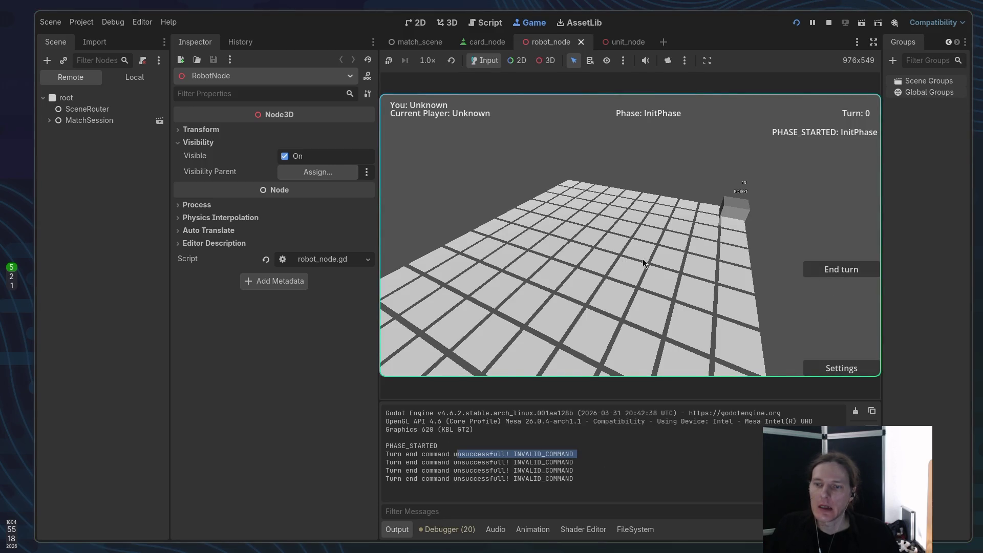
drag(621, 259, 589, 256)
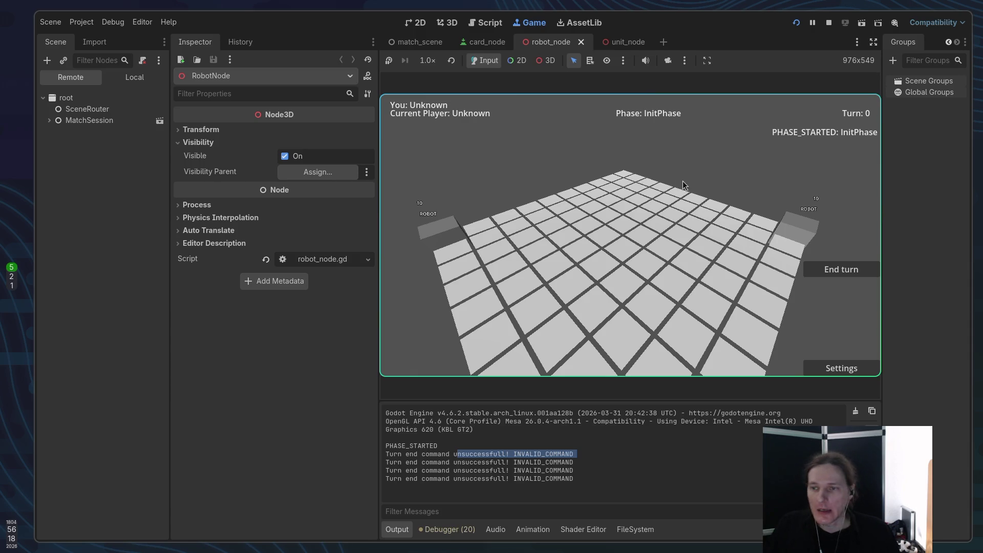
drag(695, 183, 636, 192)
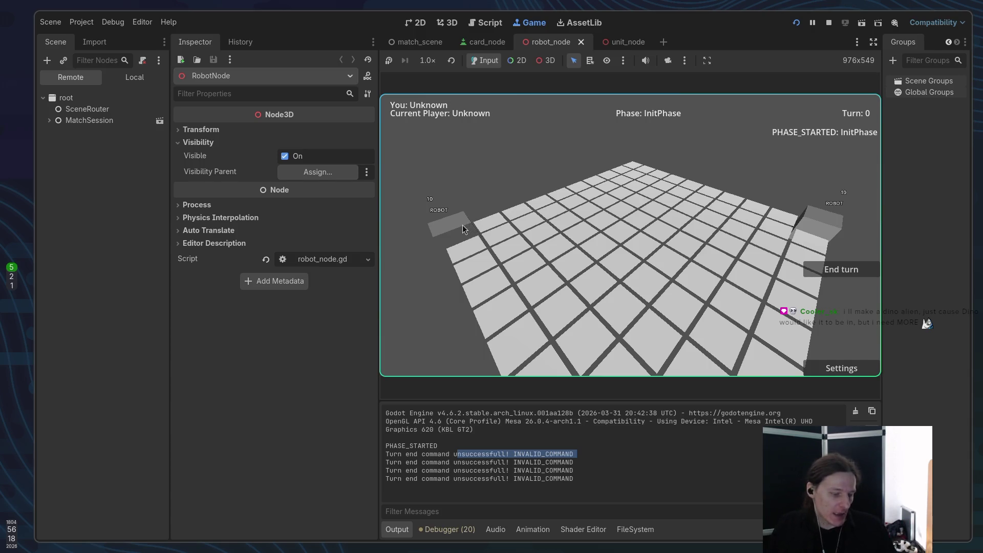
mouse_move(465, 232)
mouse_down()
mouse_move(487, 230)
mouse_move(461, 228)
mouse_move(476, 230)
mouse_up()
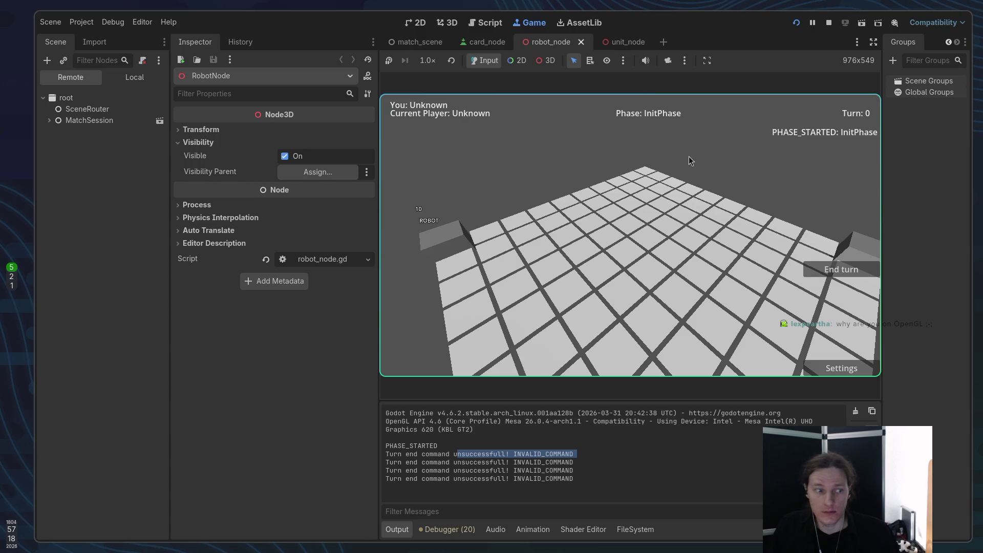
Check the renderer dropdown, close it, and stop the running game.
click(951, 21)
click(905, 71)
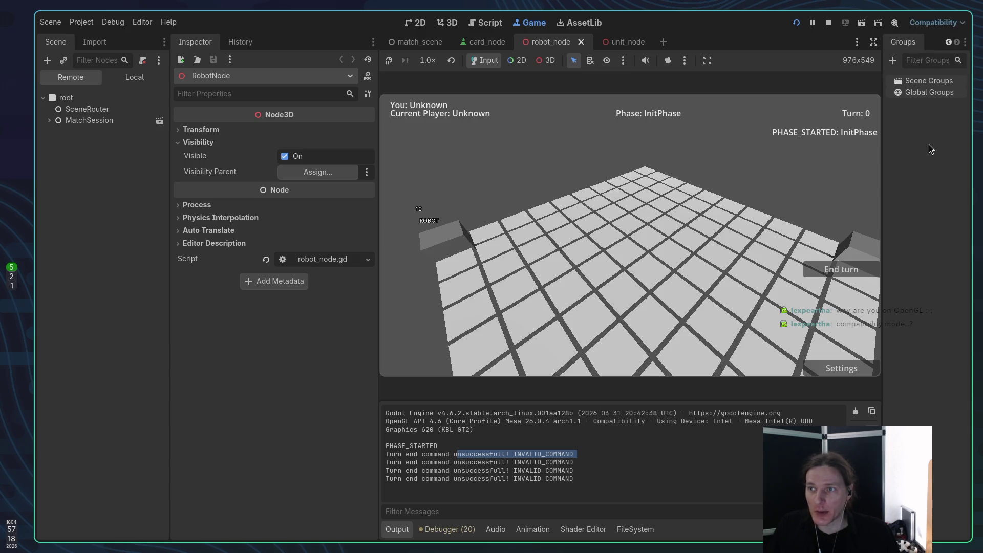
click(829, 22)
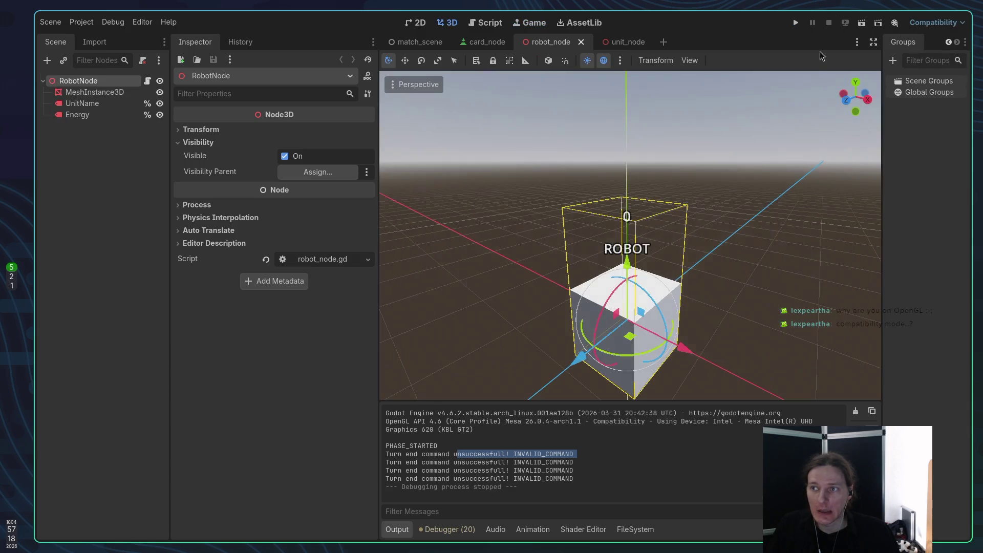
click(950, 24)
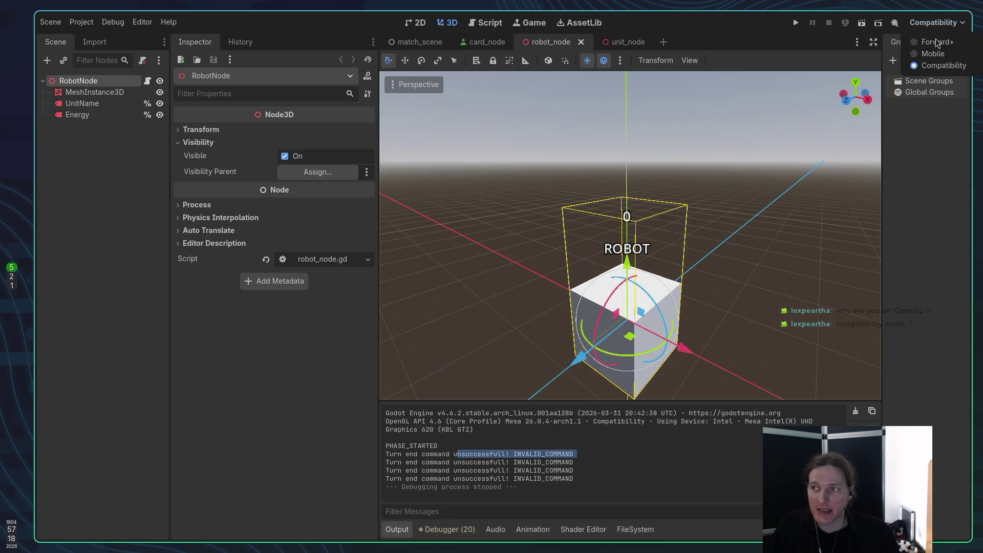
click(931, 211)
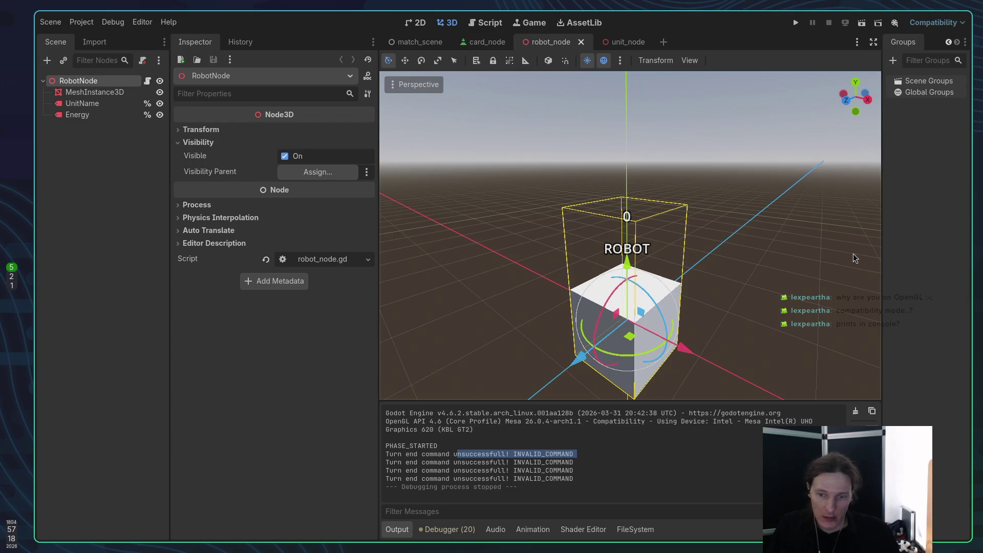
drag(477, 424, 525, 426)
click(537, 428)
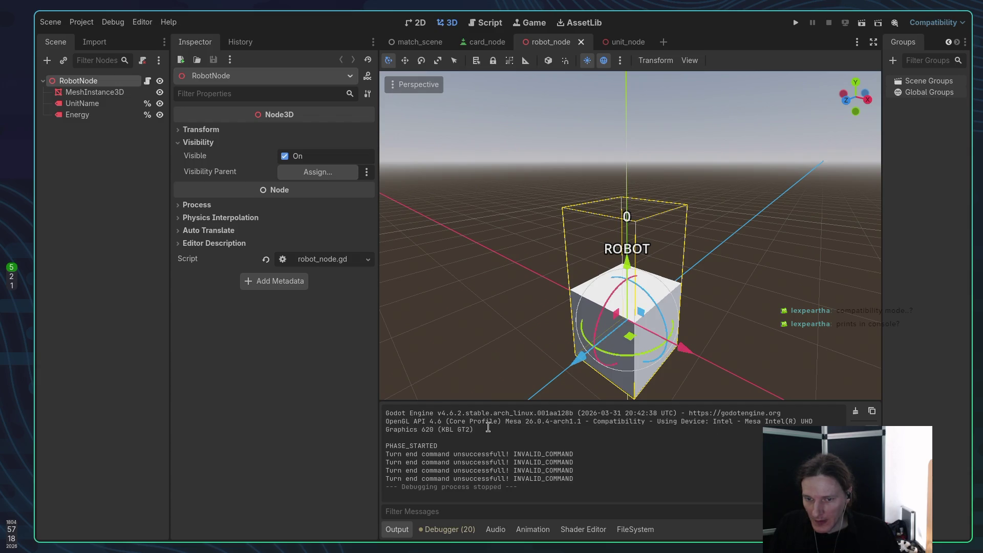
click(948, 27)
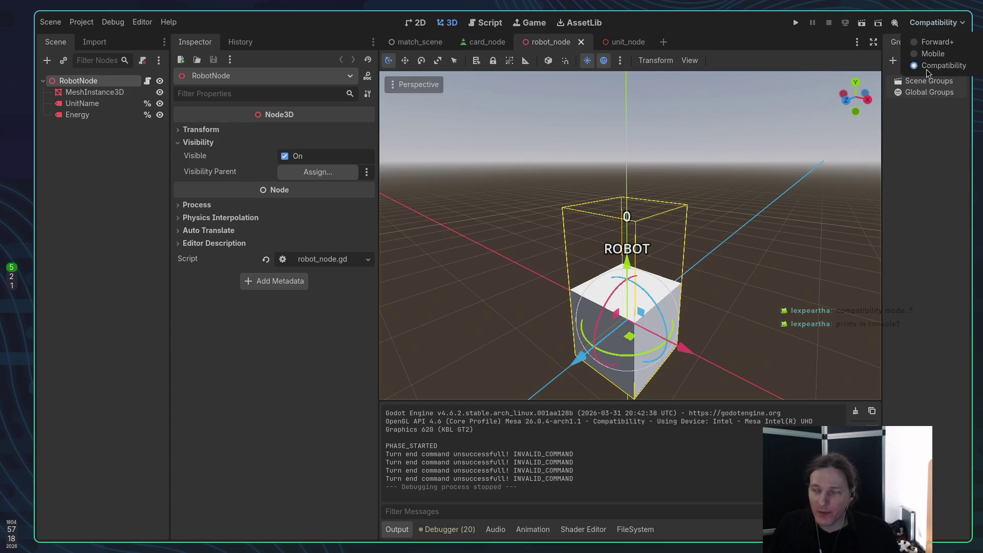
click(910, 209)
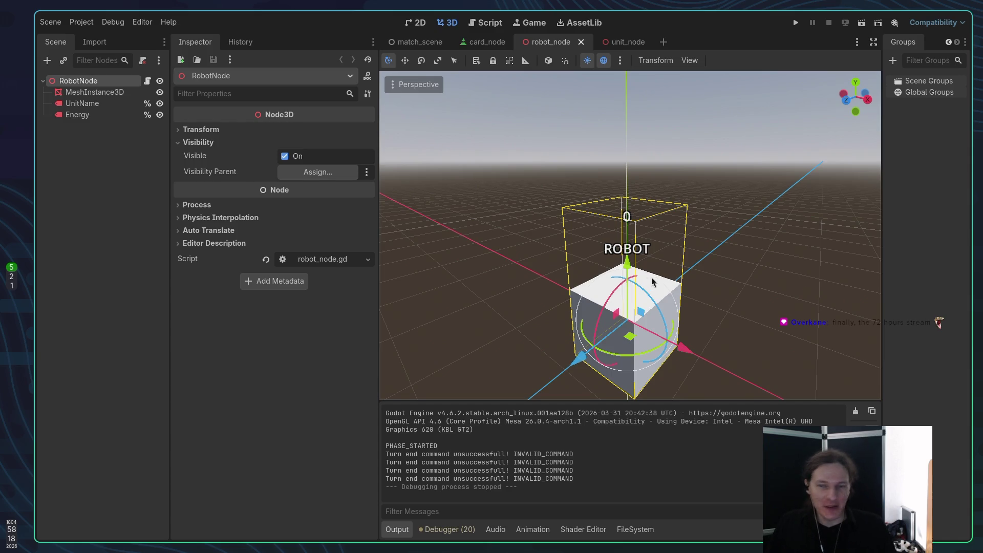
key(super+1)
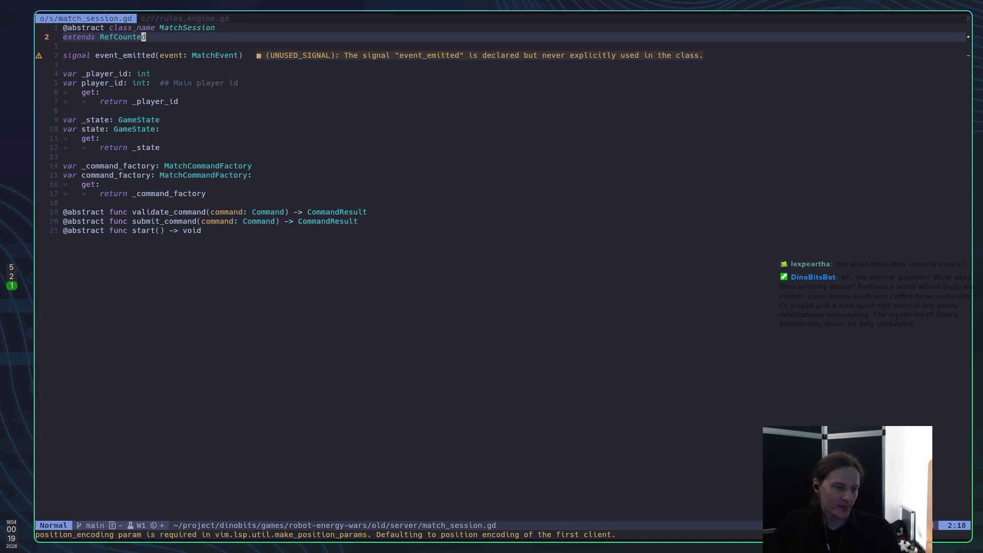
key(super+2)
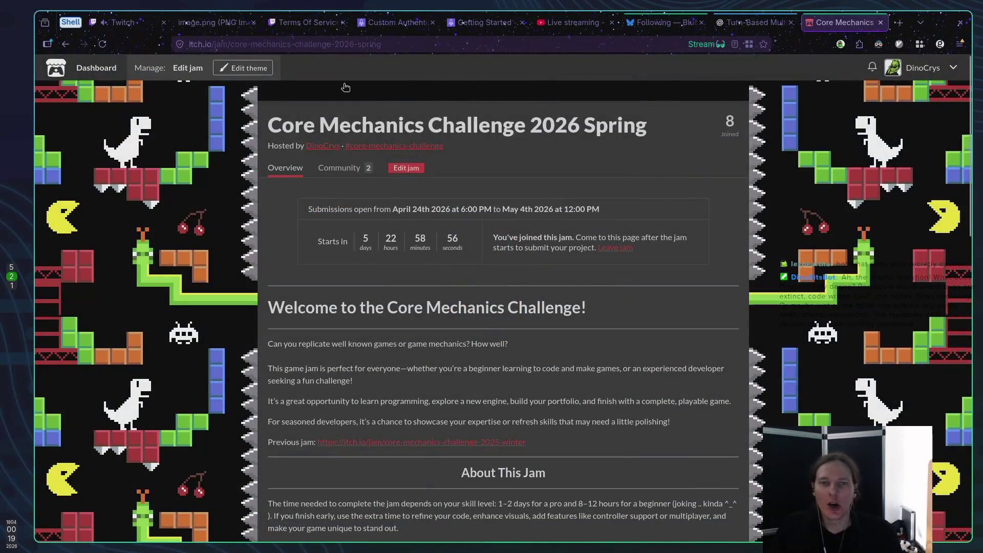
click(196, 21)
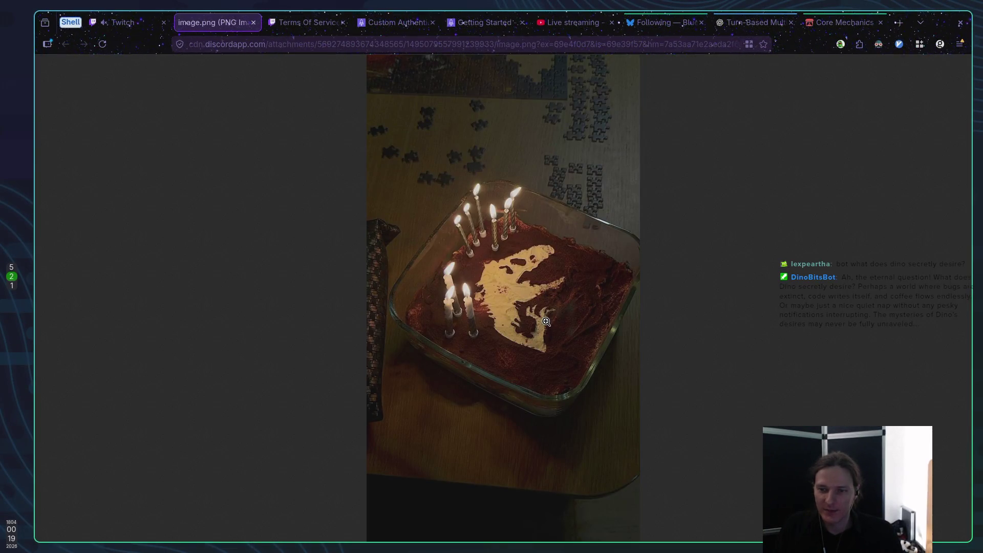
click(546, 322)
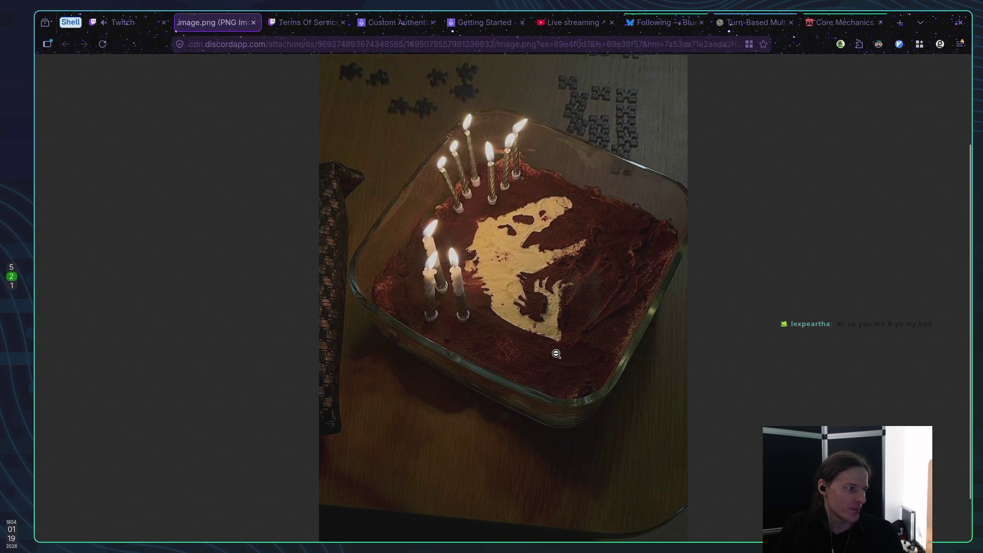
scroll(558, 353, down, 2)
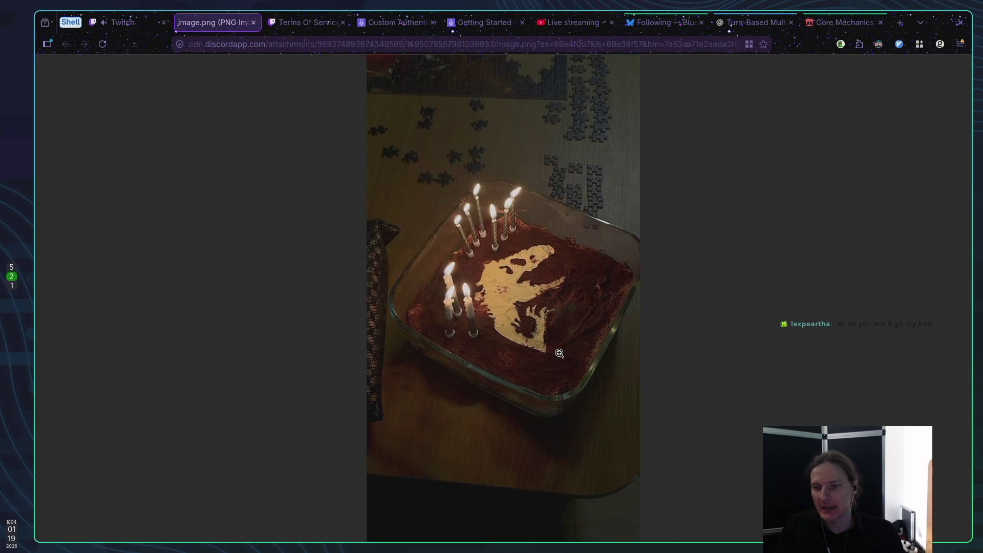
click(559, 349)
click(558, 348)
click(535, 279)
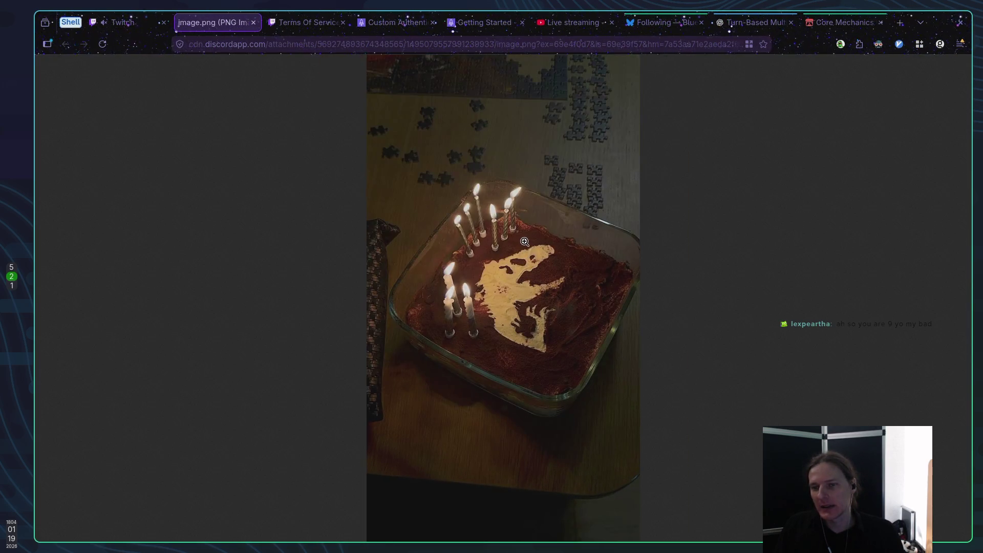
click(519, 260)
click(517, 279)
click(520, 313)
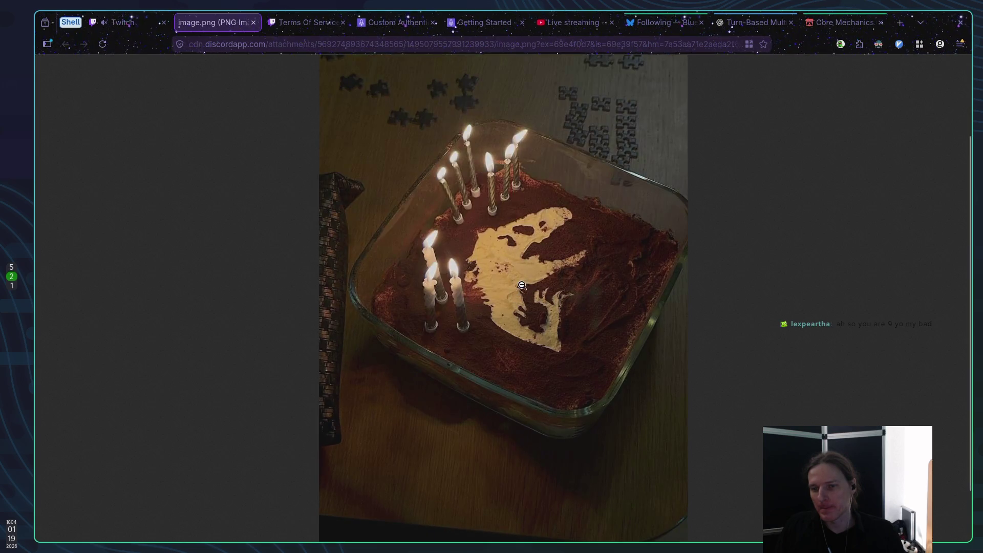
click(522, 285)
click(518, 290)
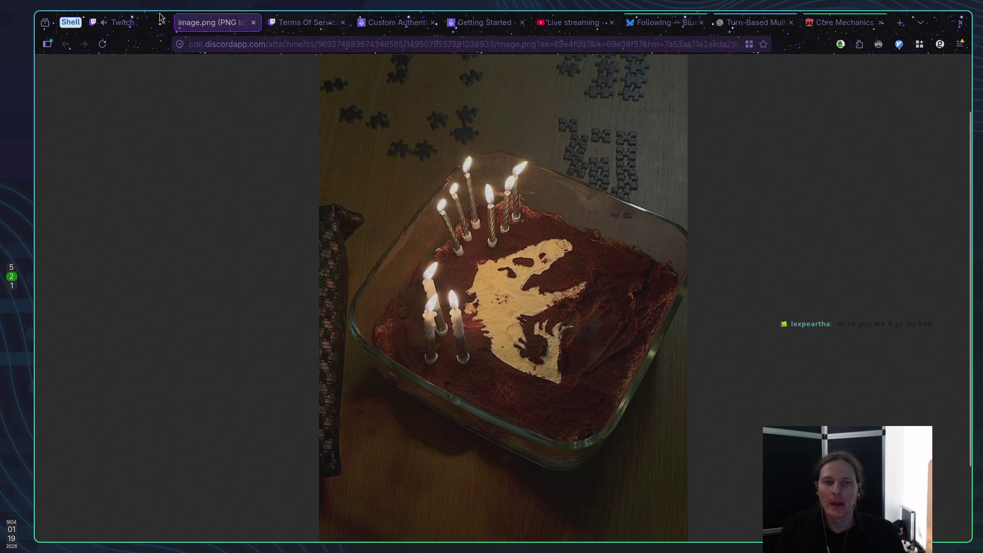
key(ctrl+Page_Up)
key(super+1)
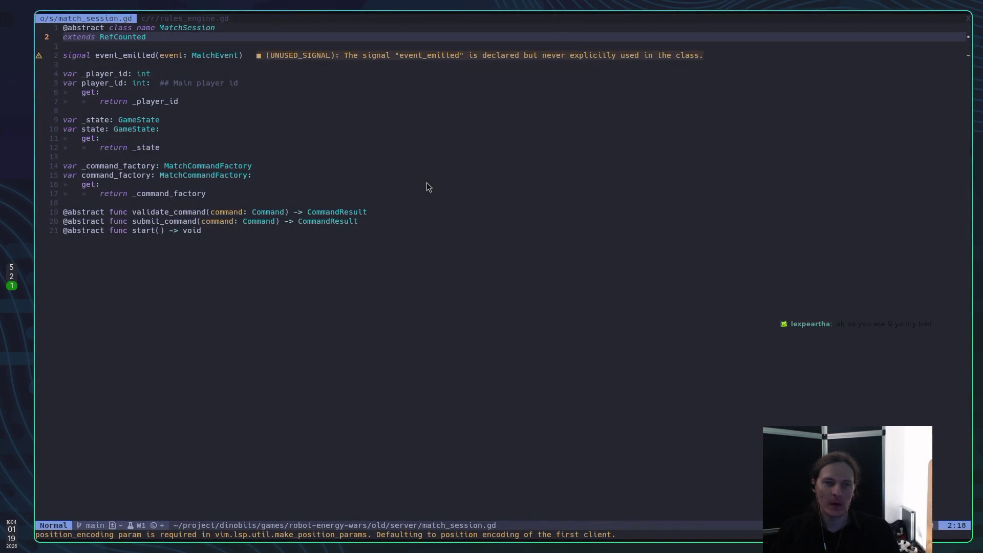
Save match_session.gd with :w.
key(j)
key(j)
key(j)
text(:w)
key(Return)
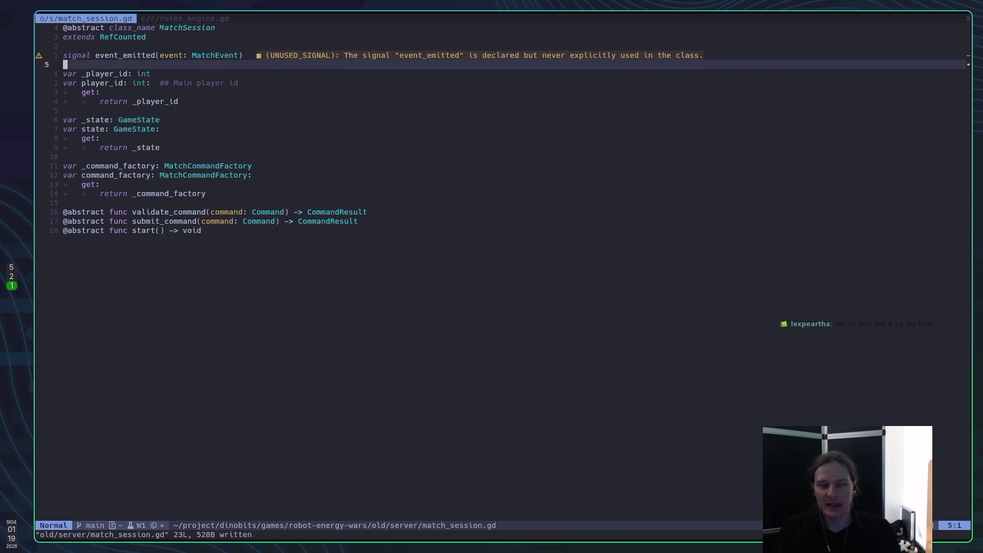
Switch to local_match.gd at line 125 and save it with :w.
key(ctrl+o)
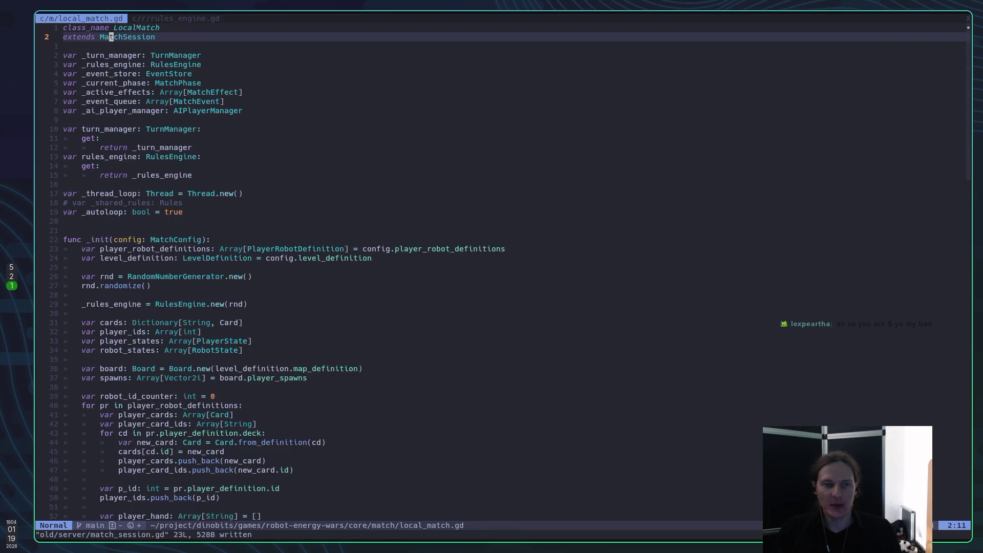
key(ctrl+o)
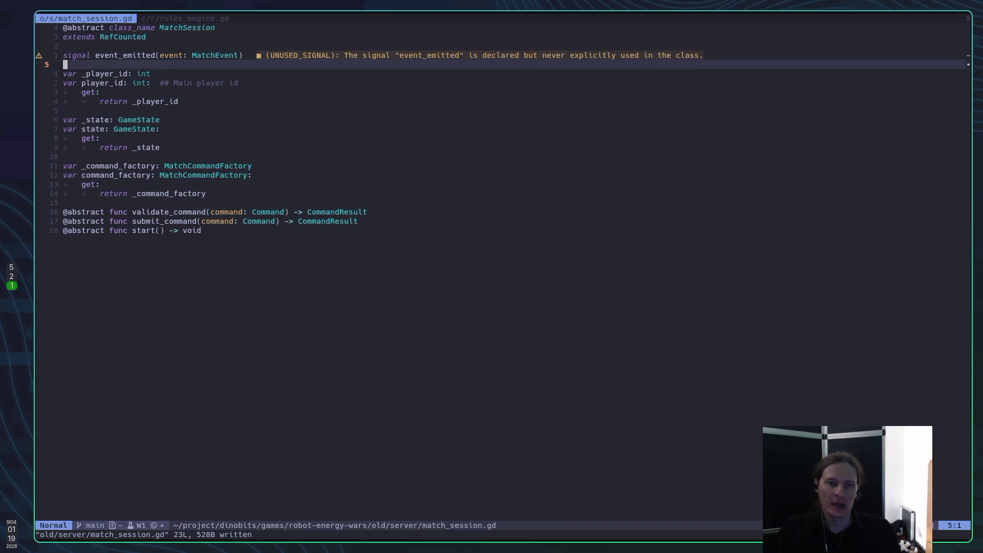
key(ctrl+o)
text(:w)
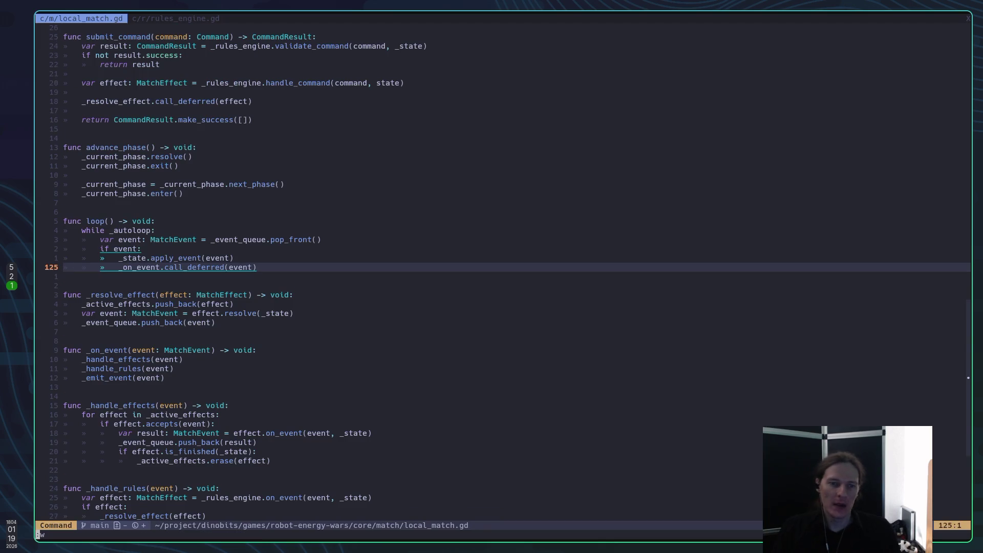
key(Return)
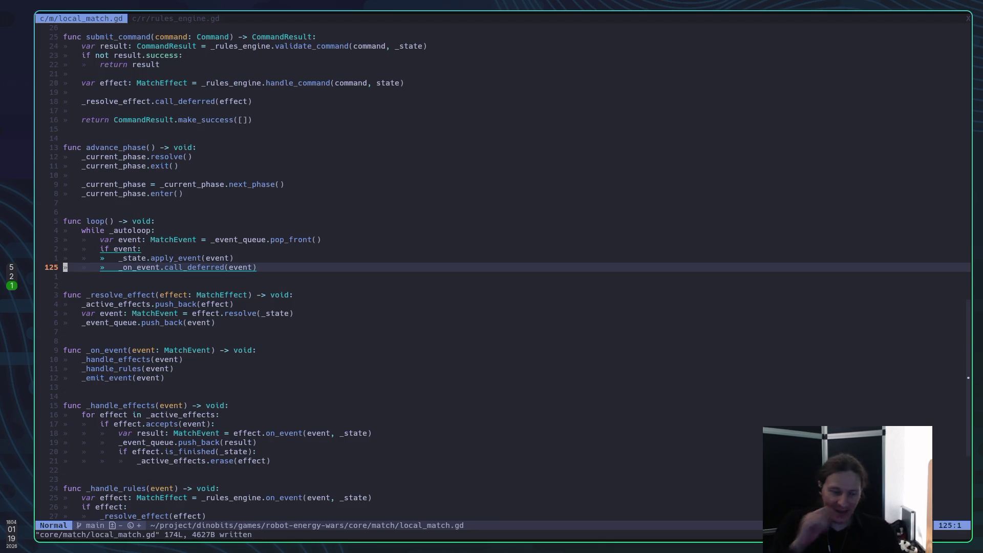